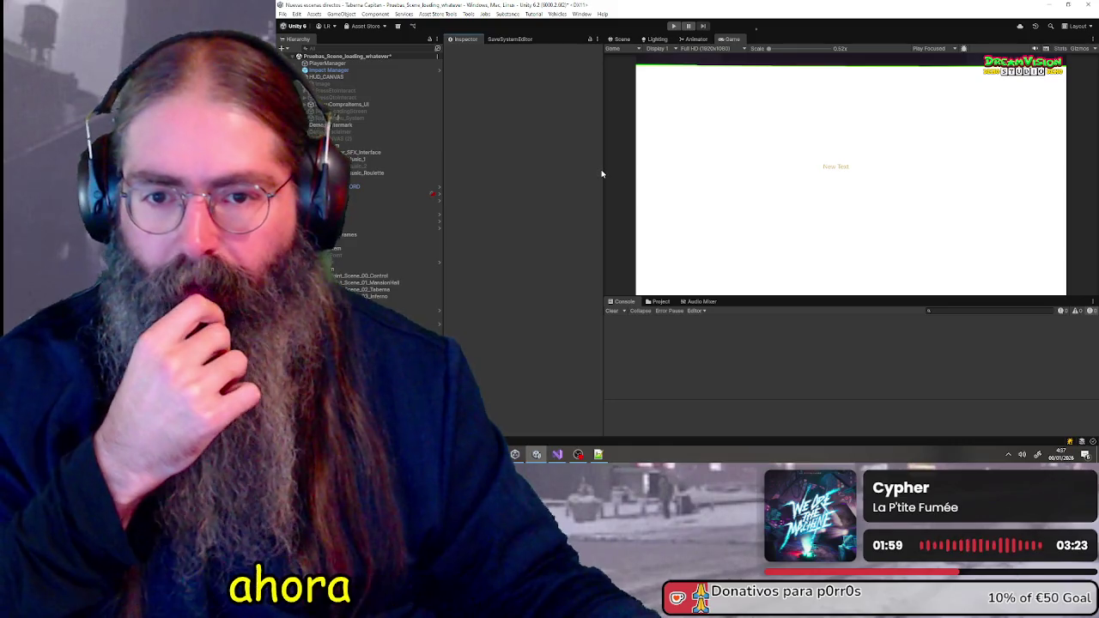
# Resize the Inspector panel, first slightly narrower and then a little wider
pyautogui.moveTo(602, 170)
pyautogui.mouseDown()
pyautogui.moveTo(670, 170)
pyautogui.moveTo(599, 170)
pyautogui.mouseUp()
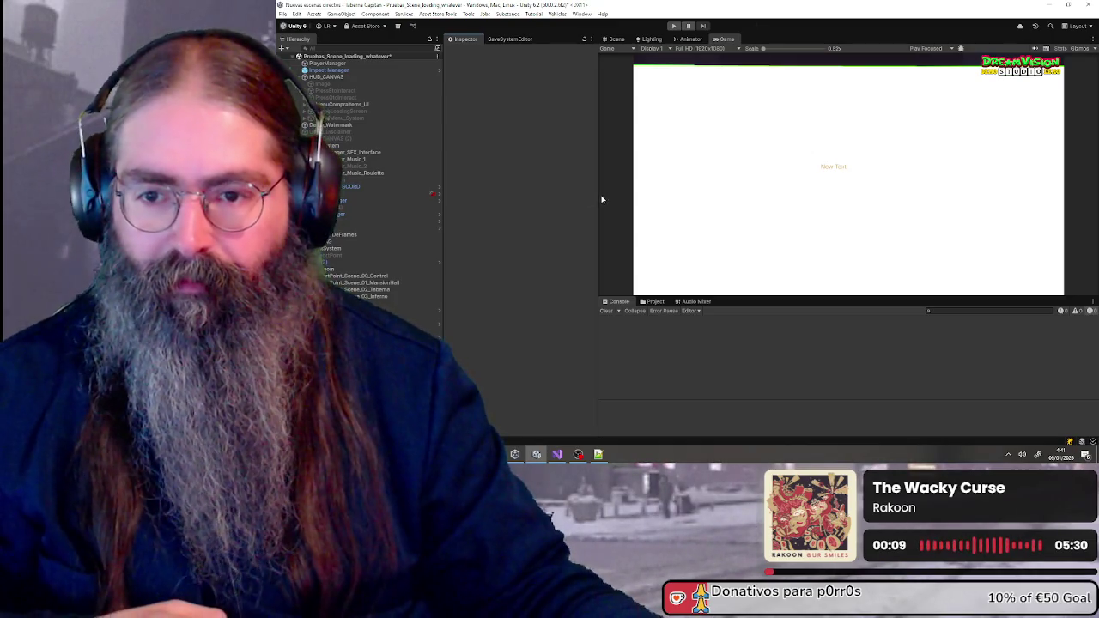
pyautogui.moveTo(599, 199); pyautogui.dragTo(619, 196)
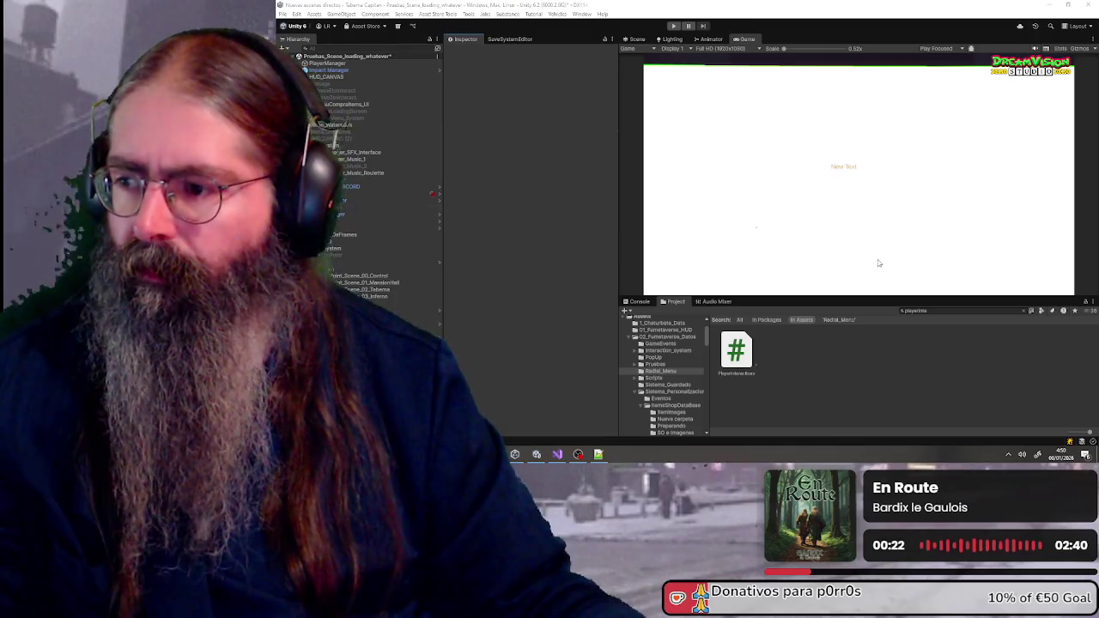
pyautogui.click(958, 312)
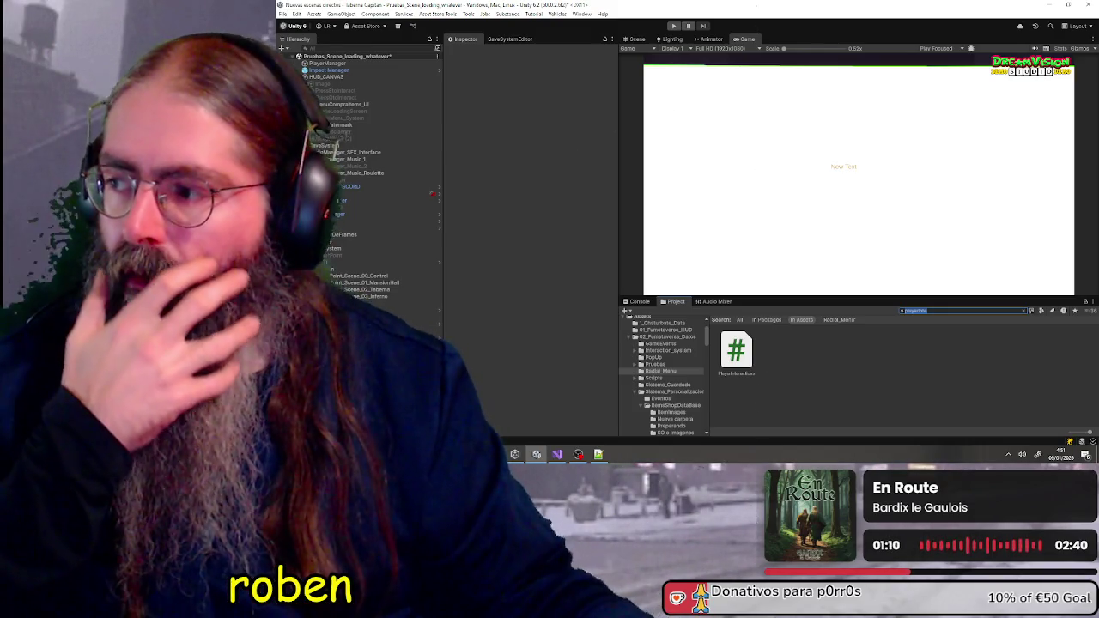
pyautogui.click(926, 311)
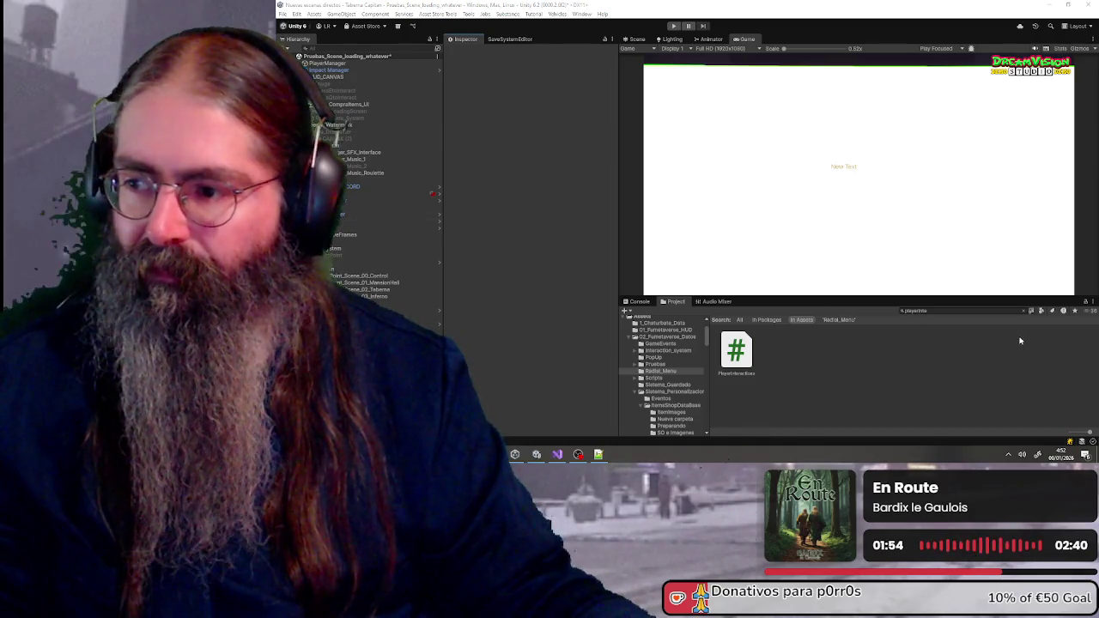
# Search the Project window for 'radial' and select RadialMenuButton together with RadialMenuManager
pyautogui.click(944, 311)
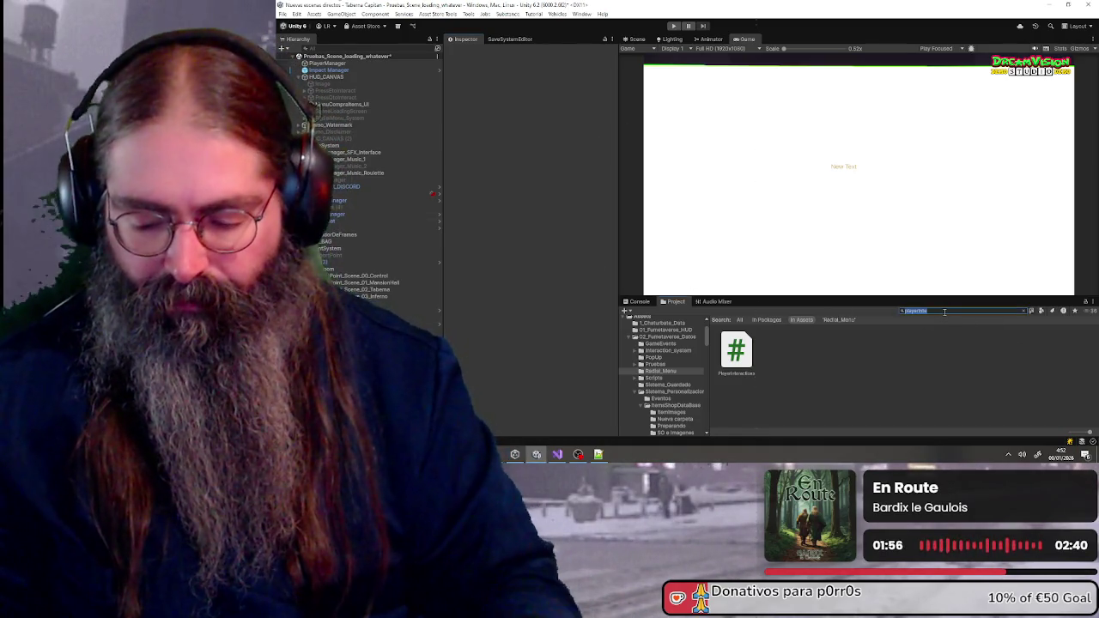
pyautogui.write('t:scrial')
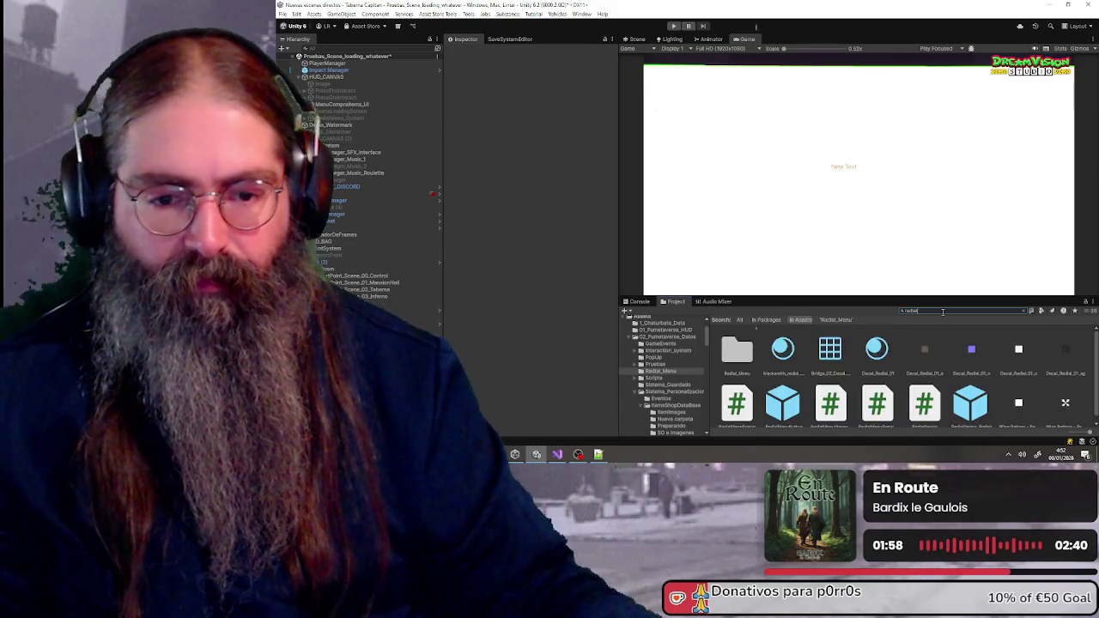
pyautogui.press('BackSpace')
pyautogui.press('BackSpace')
pyautogui.press('BackSpace')
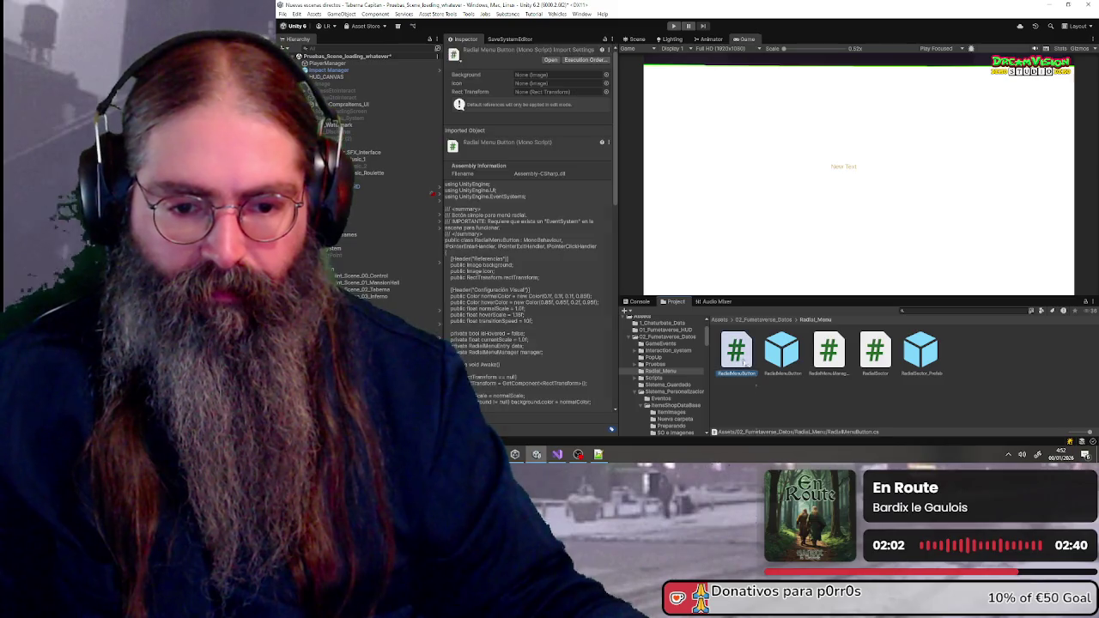
pyautogui.keyDown('ctrl'); pyautogui.click(833, 352); pyautogui.keyUp('ctrl')
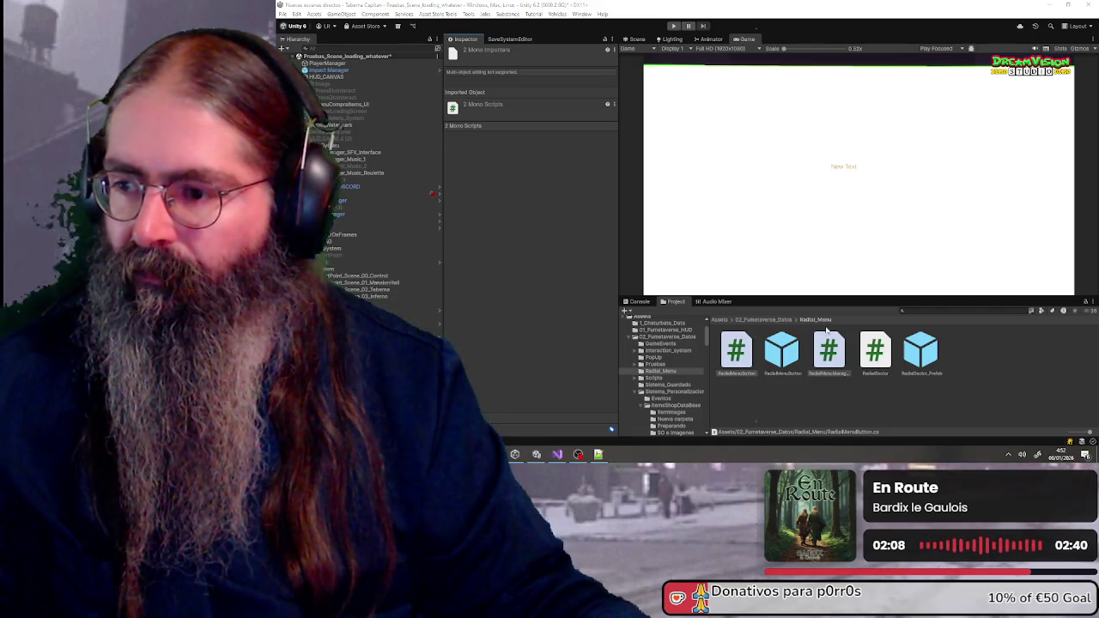
pyautogui.click(935, 310)
# Search the Project assets for 'wizard', then drag the Unity pricing page over the editor
pyautogui.write('ard')
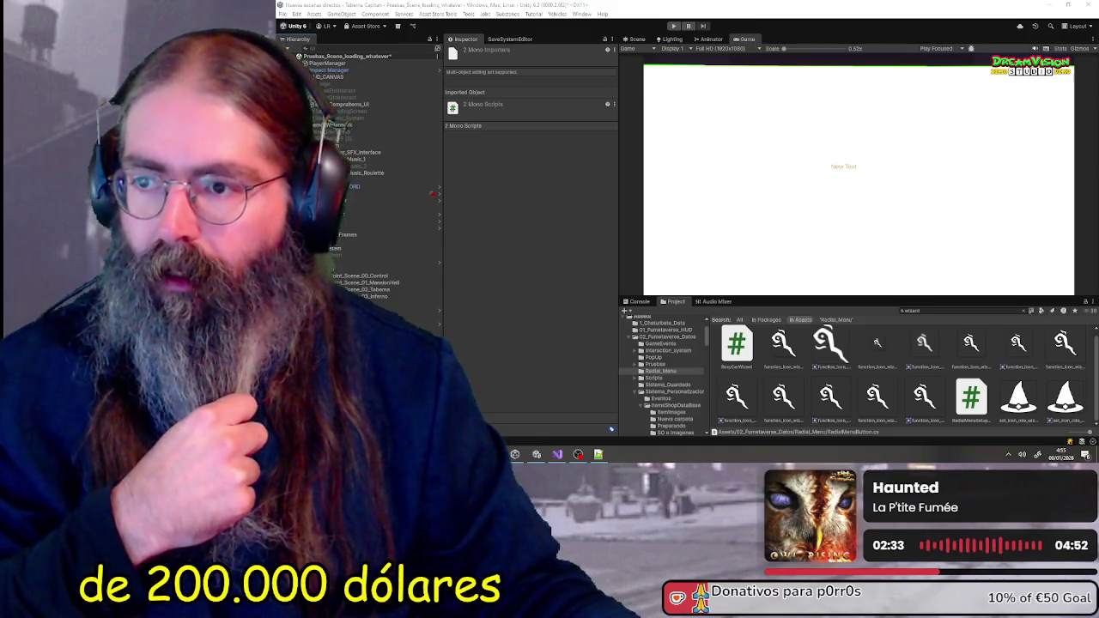
pyautogui.moveTo(975, 120); pyautogui.dragTo(785, 120)
# Maximize the pricing page and highlight the Pro plan's 'Soporte al cliente acelerado' line
pyautogui.doubleClick(785, 121)
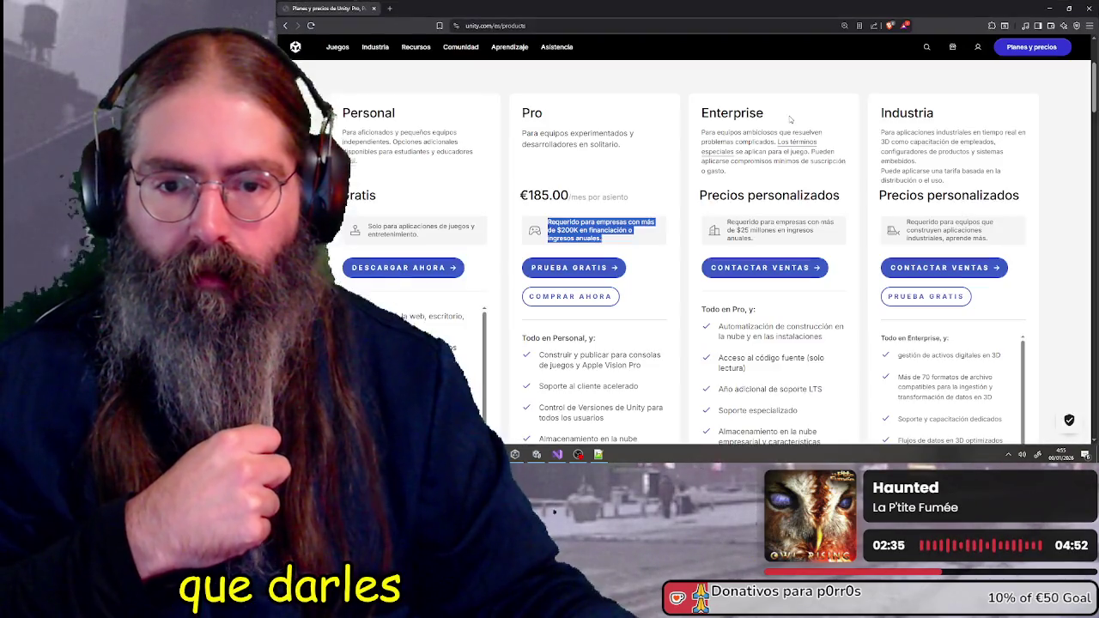
pyautogui.scroll(-5, 637, 263)
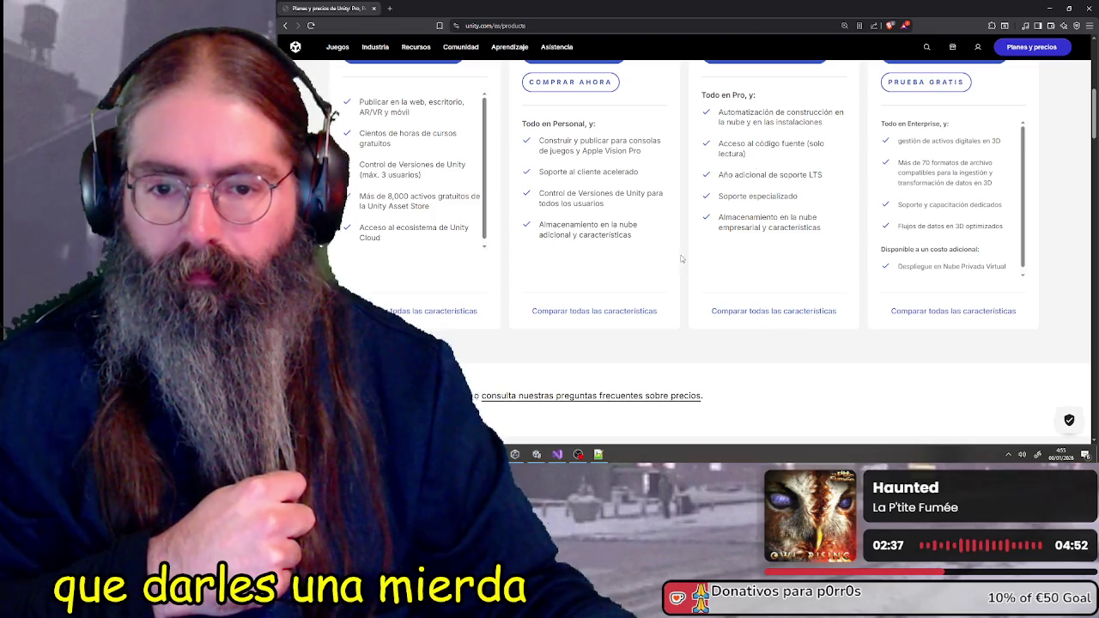
pyautogui.scroll(3, 682, 258)
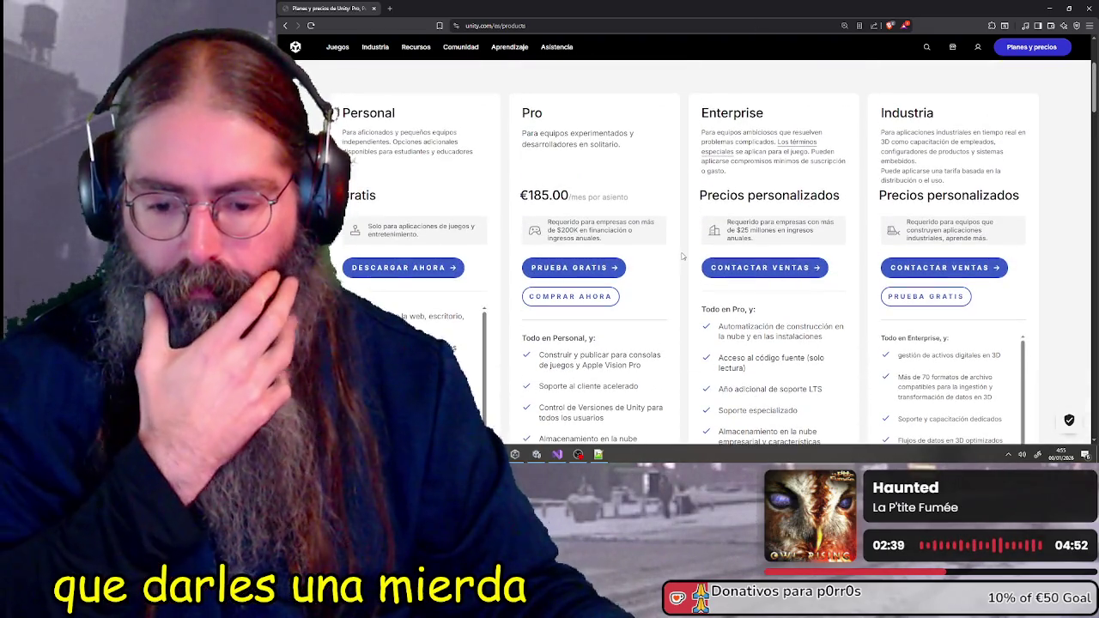
pyautogui.scroll(-1, 682, 256)
pyautogui.scroll(-1, 676, 213)
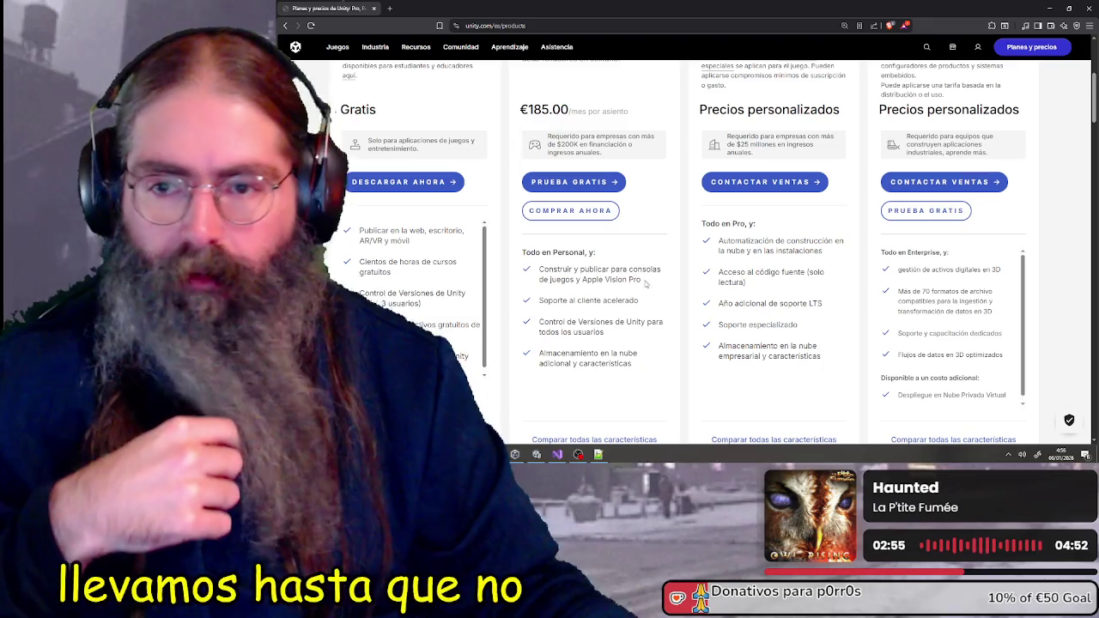
pyautogui.scroll(1, 606, 320)
pyautogui.scroll(-1, 606, 320)
pyautogui.moveTo(538, 300); pyautogui.dragTo(639, 303)
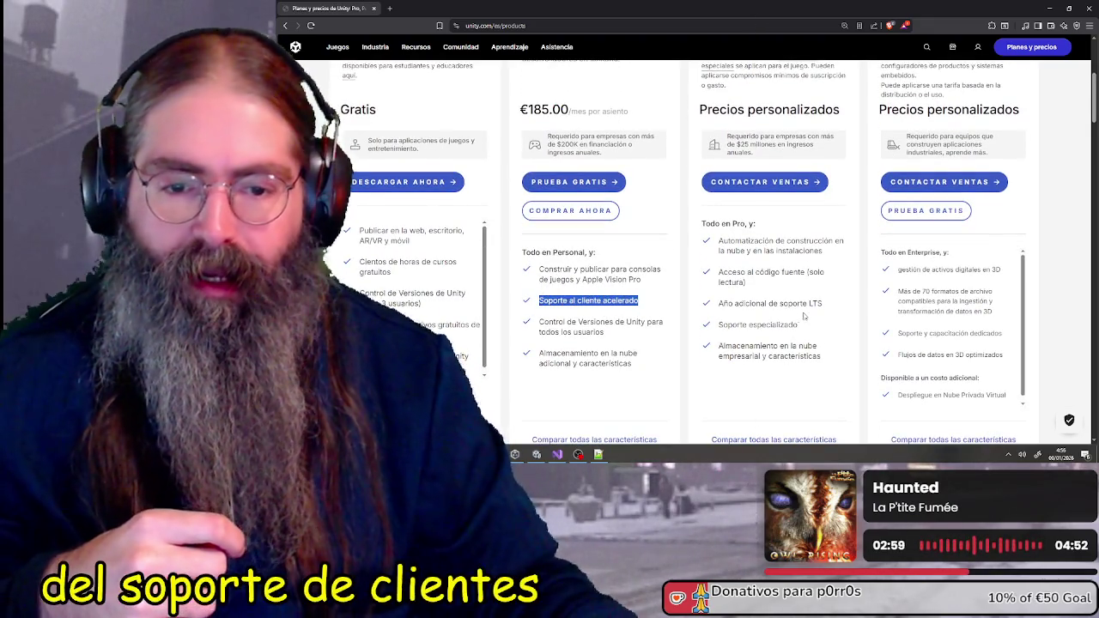
pyautogui.scroll(2, 735, 335)
pyautogui.scroll(-3, 676, 313)
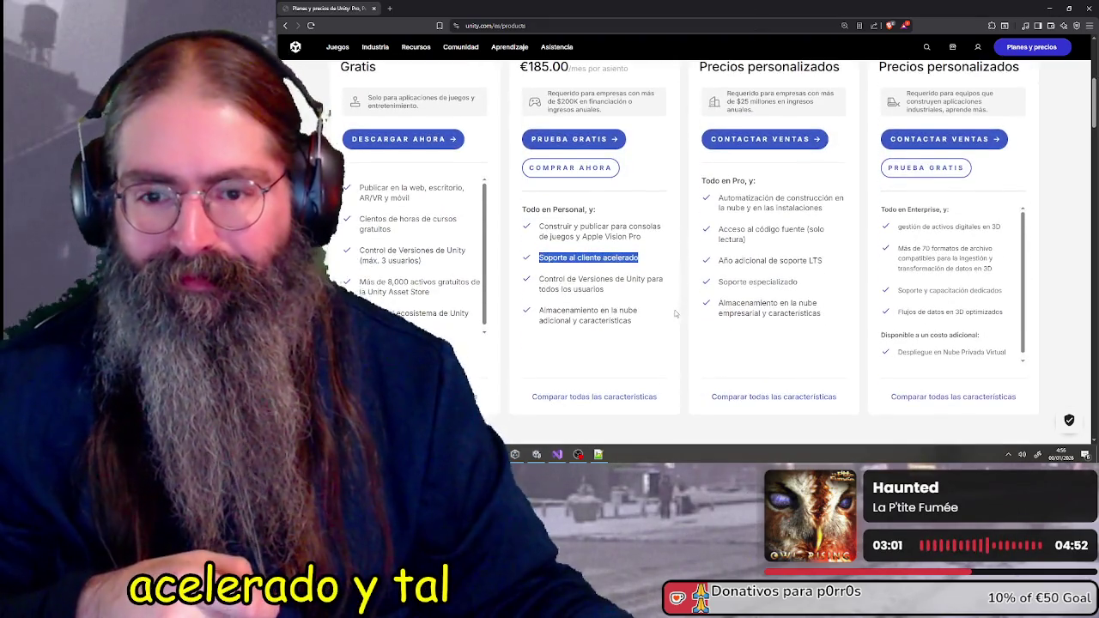
pyautogui.scroll(1, 676, 314)
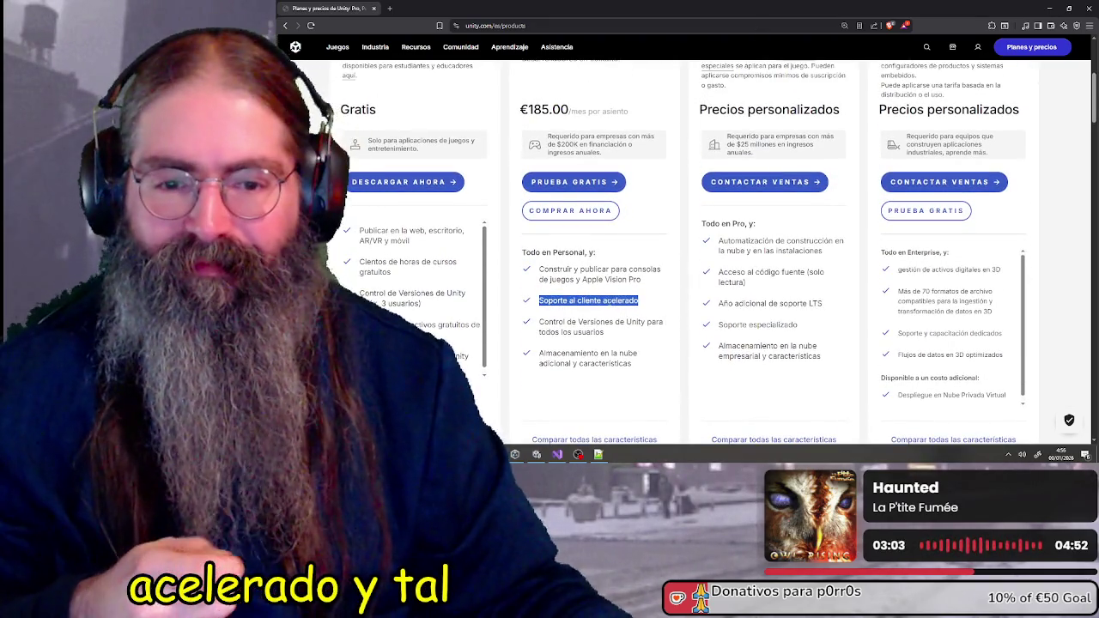
# Reselect the 'Soporte al cliente acelerado' line, look over the plans, then close the browser
pyautogui.click(551, 301)
pyautogui.moveTo(539, 300); pyautogui.dragTo(639, 301)
pyautogui.scroll(3, 640, 303)
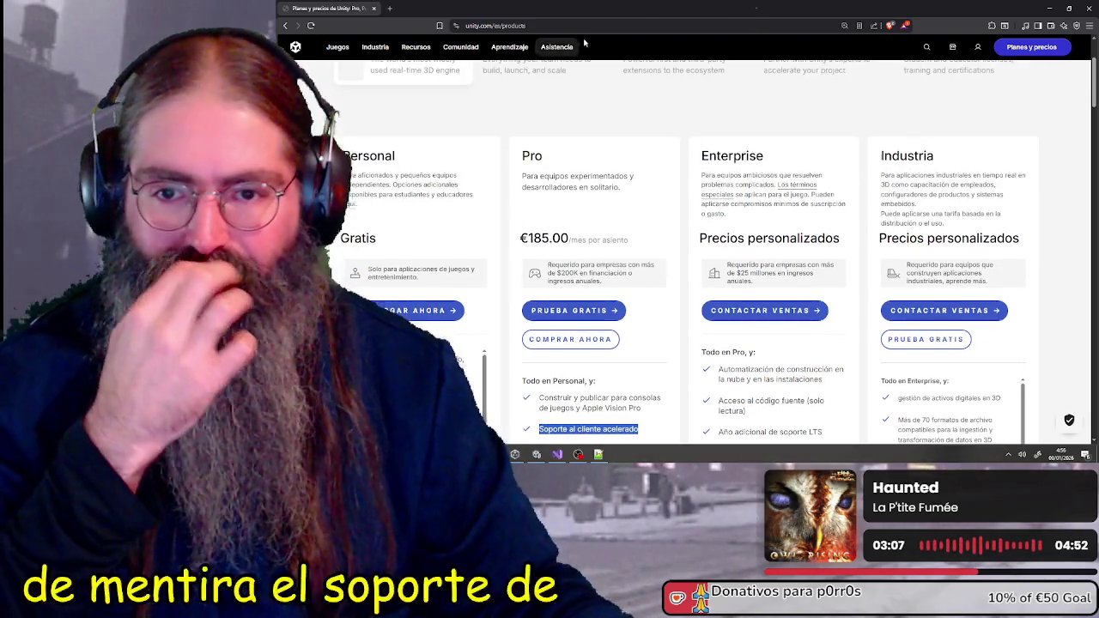
pyautogui.scroll(-4, 667, 334)
pyautogui.scroll(-3, 667, 334)
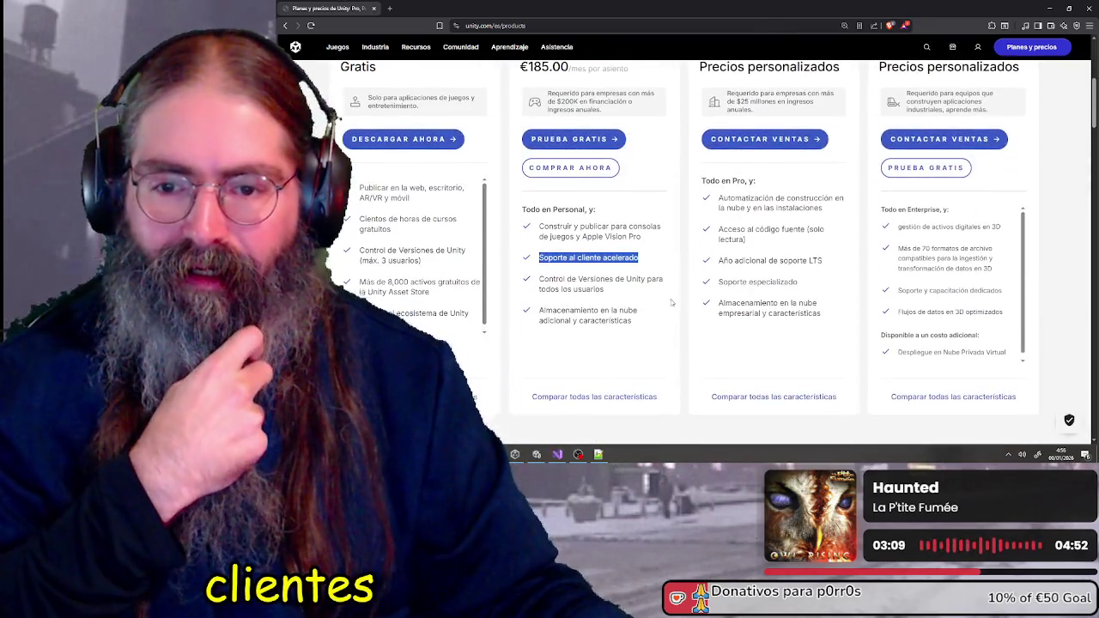
pyautogui.scroll(2, 796, 282)
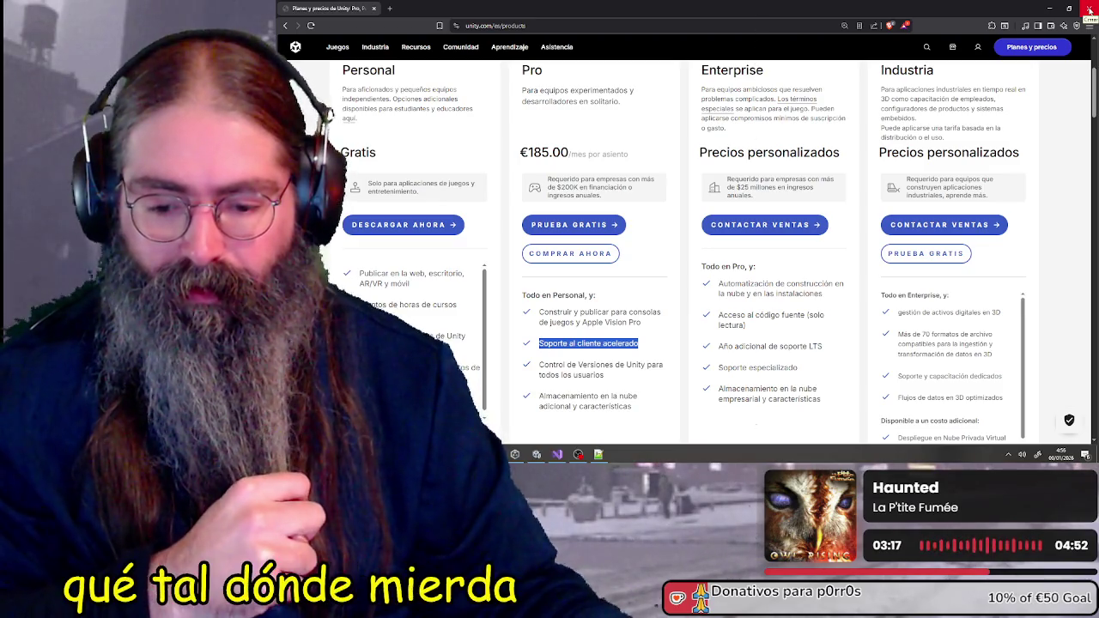
pyautogui.click(1089, 9)
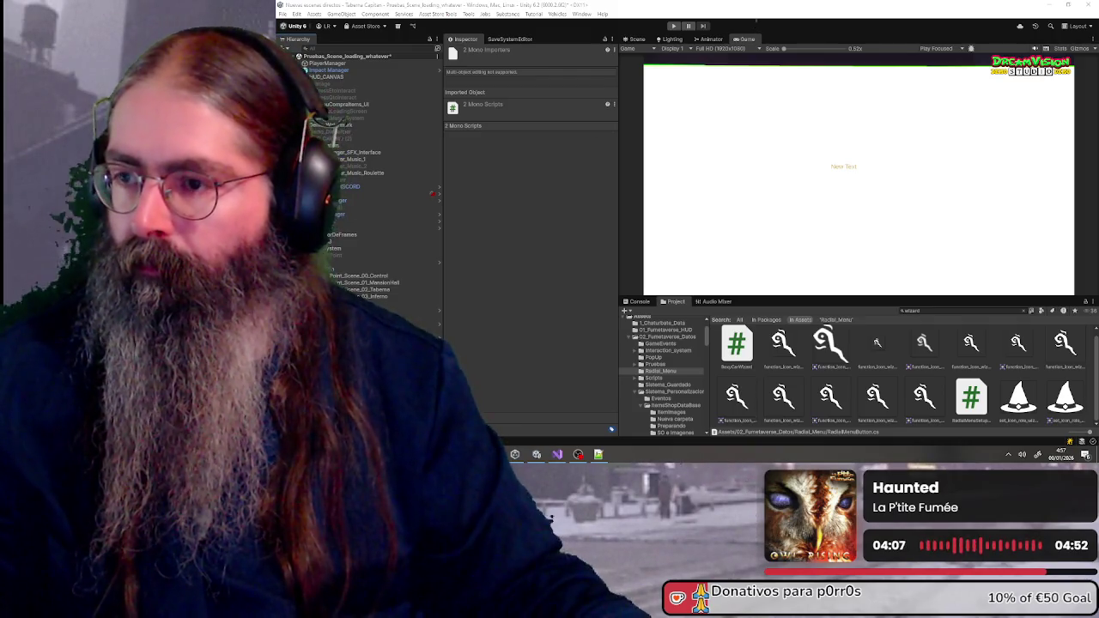
# Switch to Visual Studio from the taskbar to view the project's scripts
pyautogui.click(557, 454)
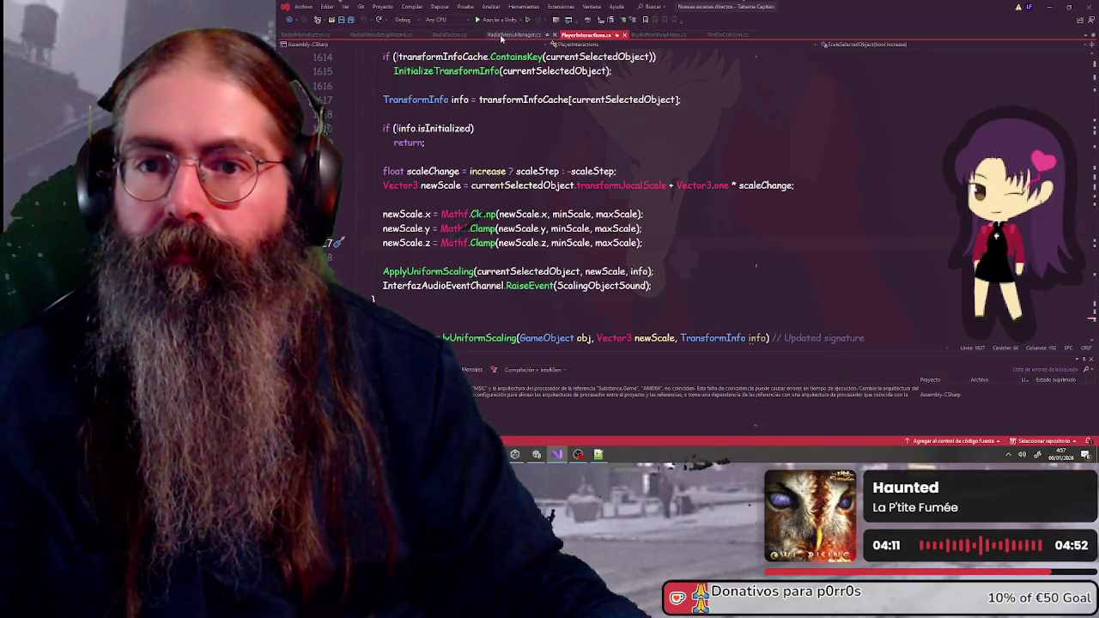
# Replace RadialMenuManager.cs contents with the pasted code, then return to the Unity Editor
pyautogui.click(513, 34)
pyautogui.hotkey('ctrl', 'a')
pyautogui.hotkey('ctrl', 'v')
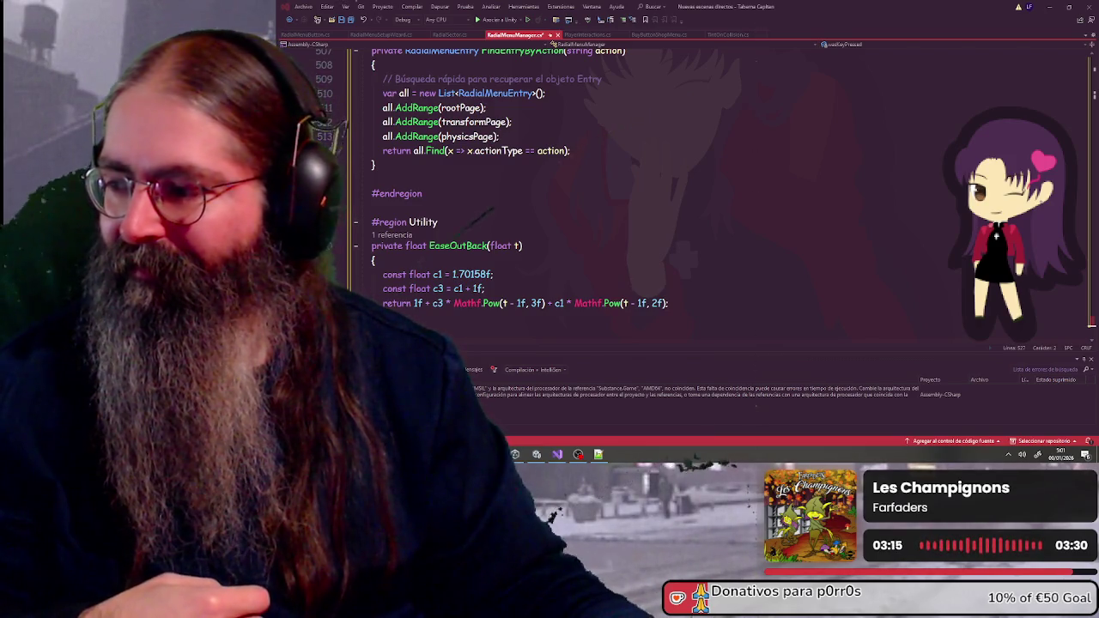
pyautogui.click(795, 157)
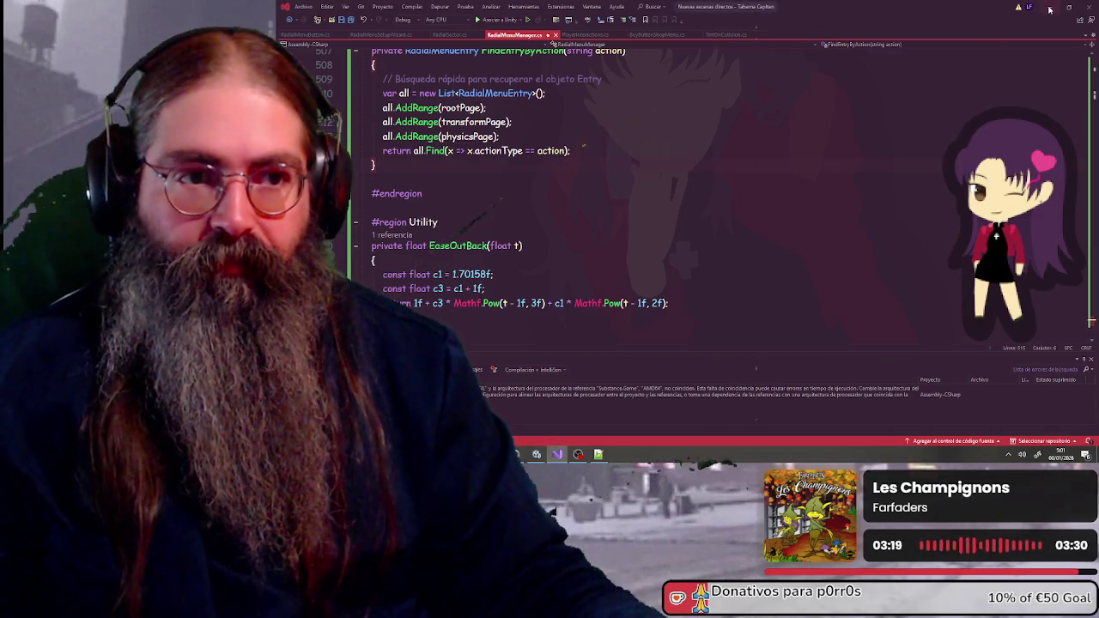
pyautogui.hotkey('alt', 'Tab')
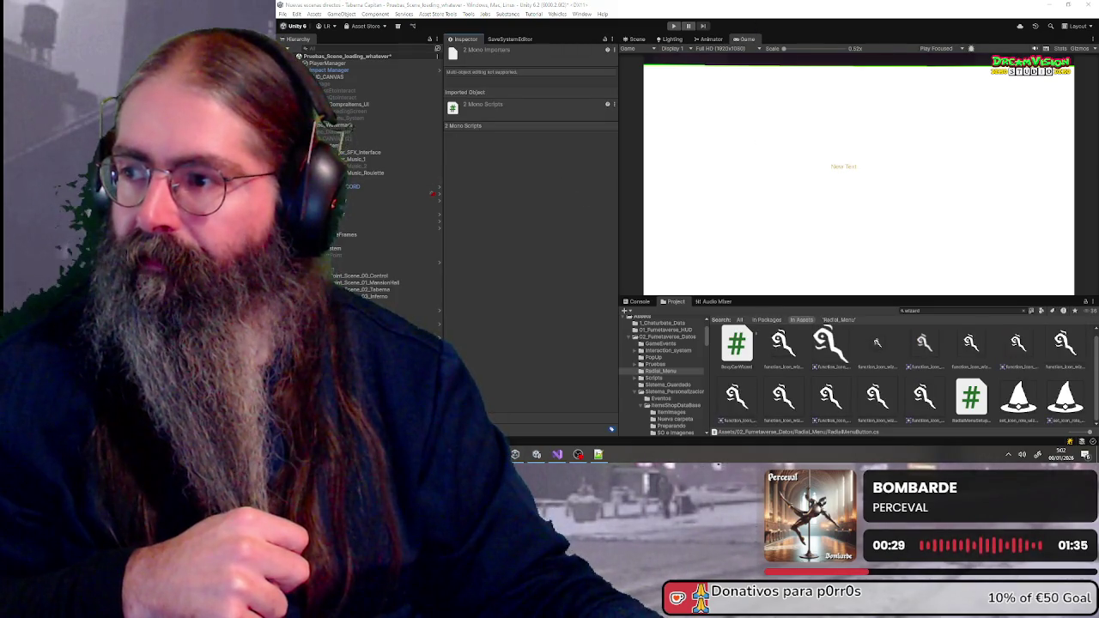
pyautogui.click(674, 27)
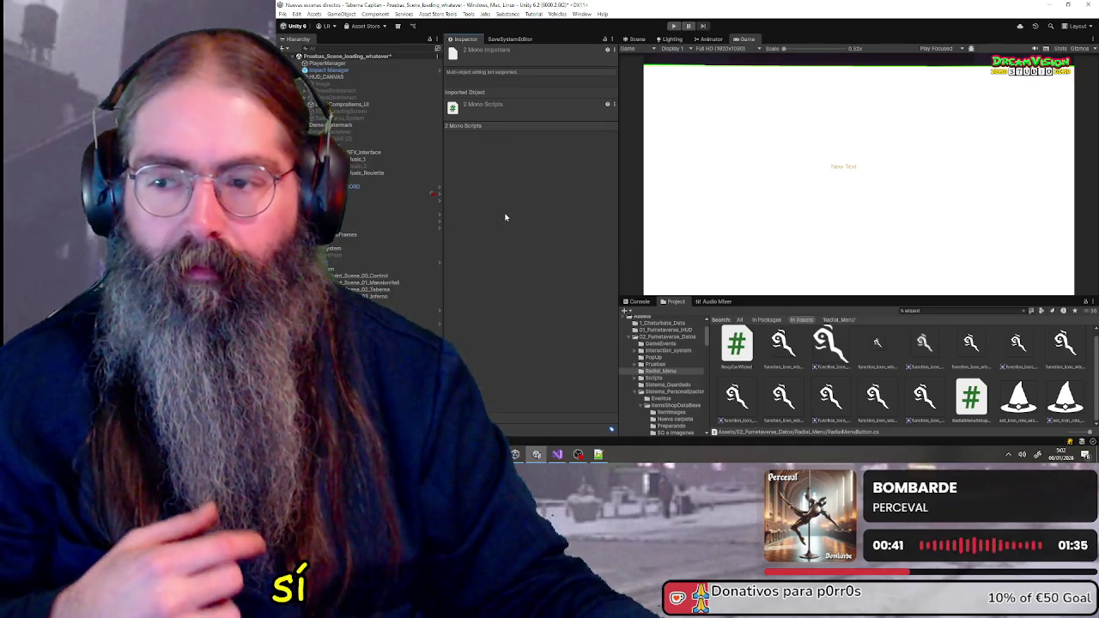
# Enter Play mode so the Dreamvision Studio main menu appears in the Game view
pyautogui.click(674, 27)
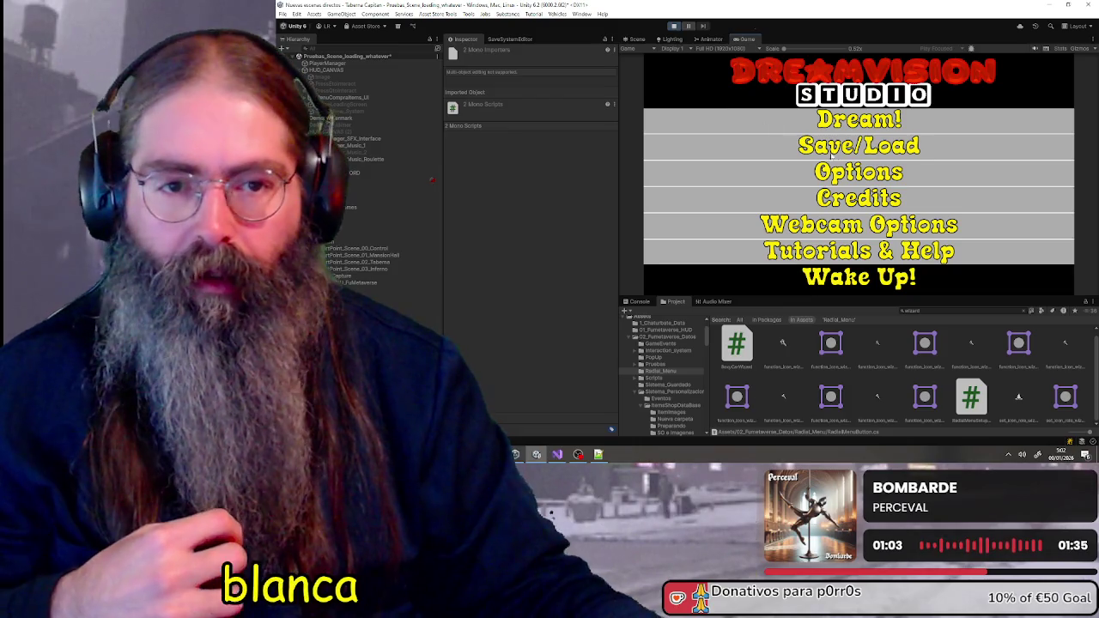
# Start Dream!, scale up the held potted plant from its radial menu, then release it
pyautogui.click(857, 131)
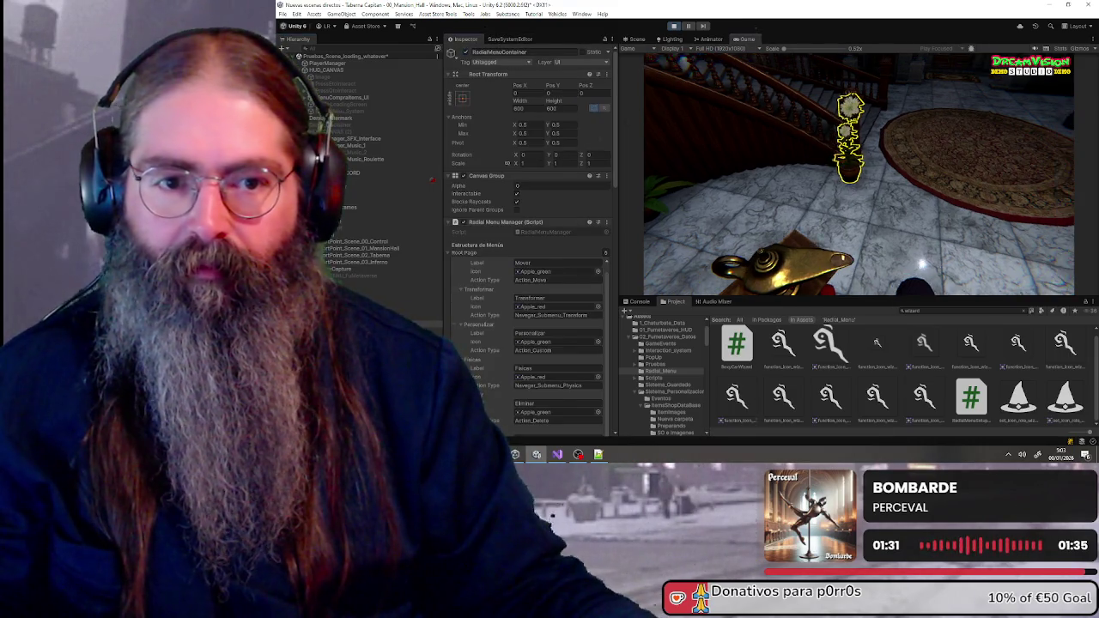
pyautogui.press('Tab')
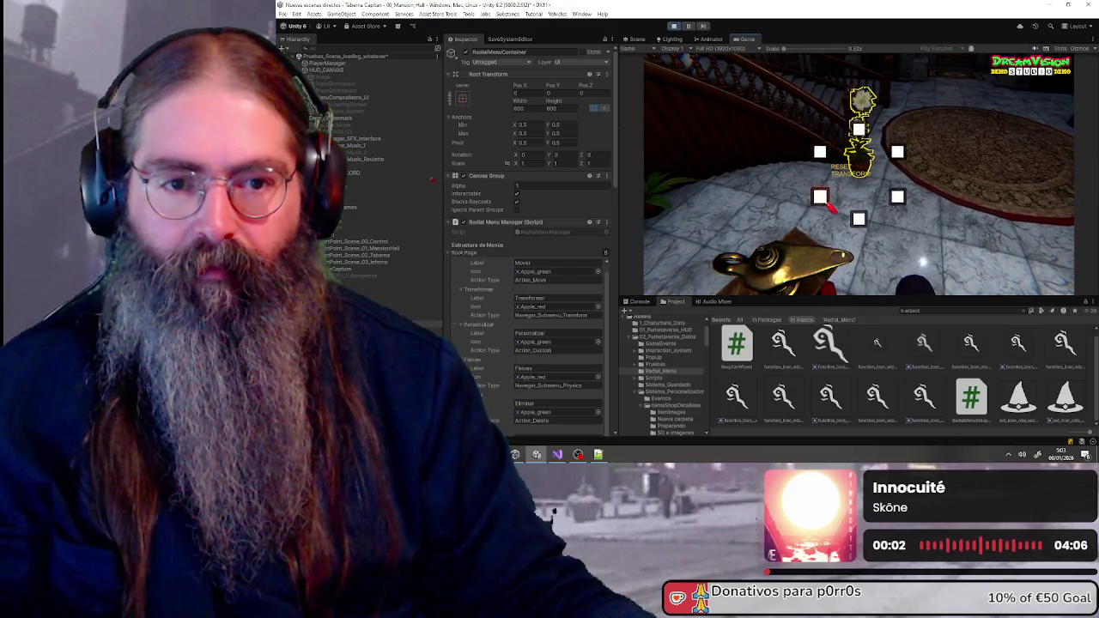
pyautogui.click(869, 220)
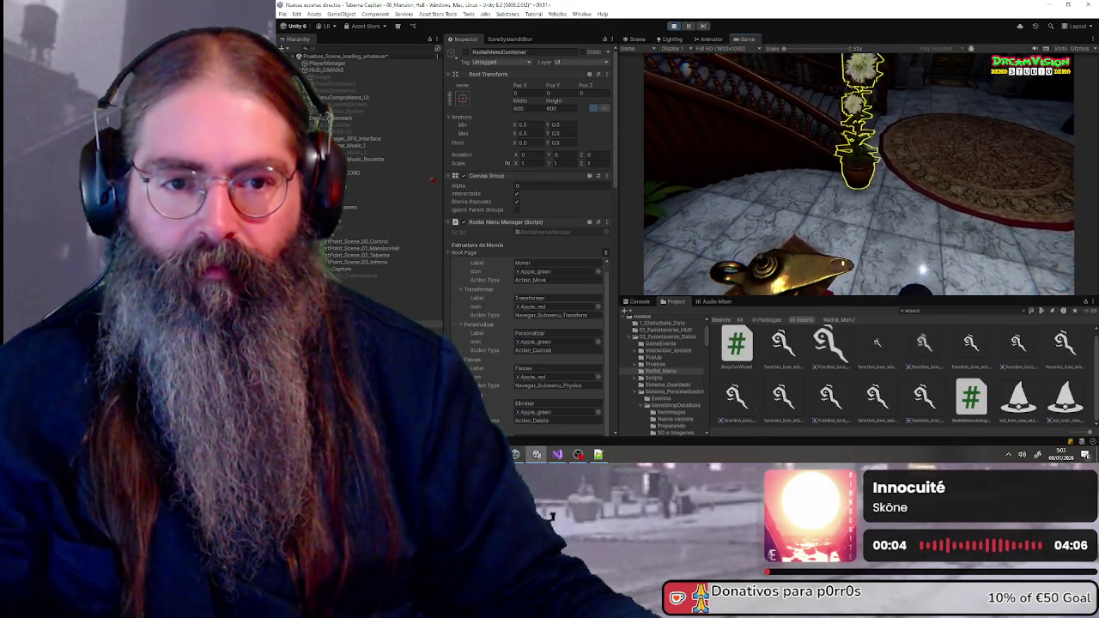
pyautogui.scroll(-3, 858, 172)
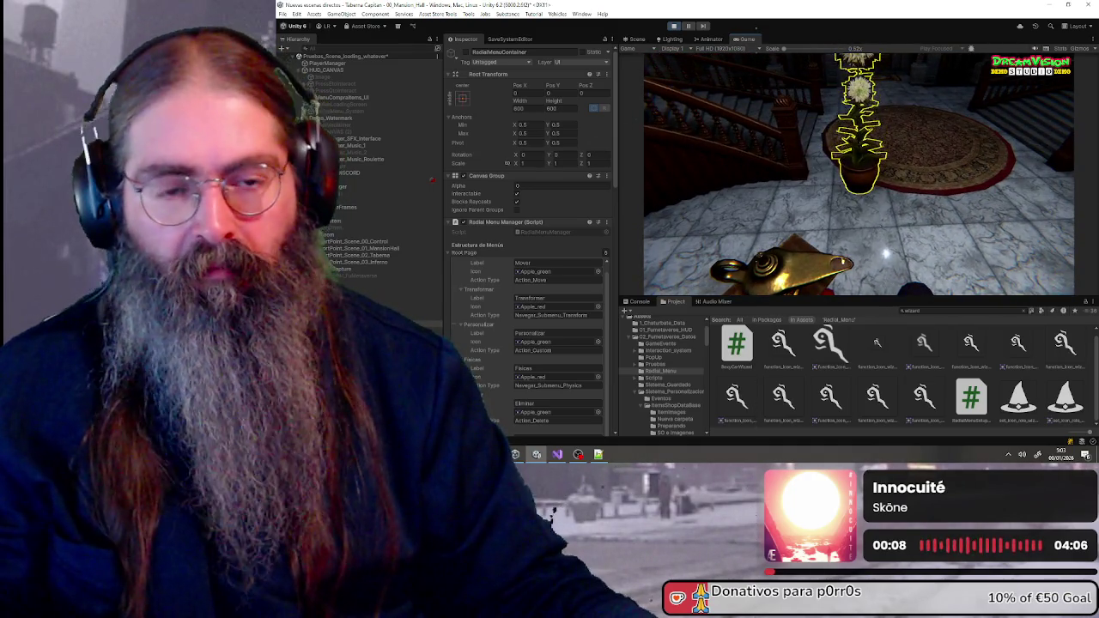
pyautogui.press('Escape')
pyautogui.press('Escape')
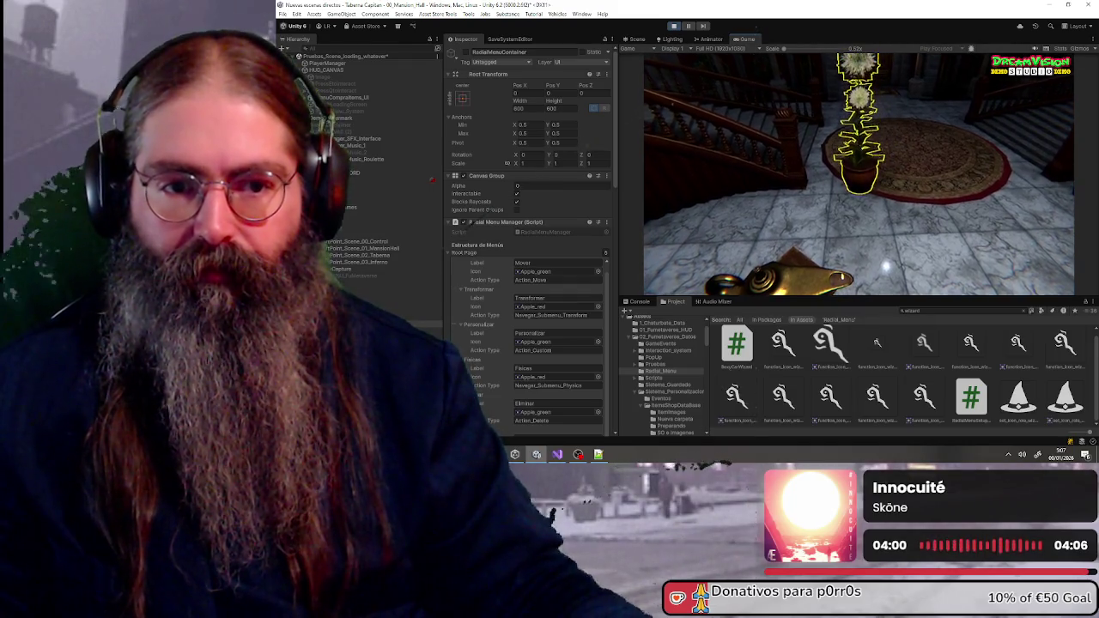
# Open the potted plant's radial menu with Tab and pick its physics entry
pyautogui.press('Escape')
pyautogui.press('Escape')
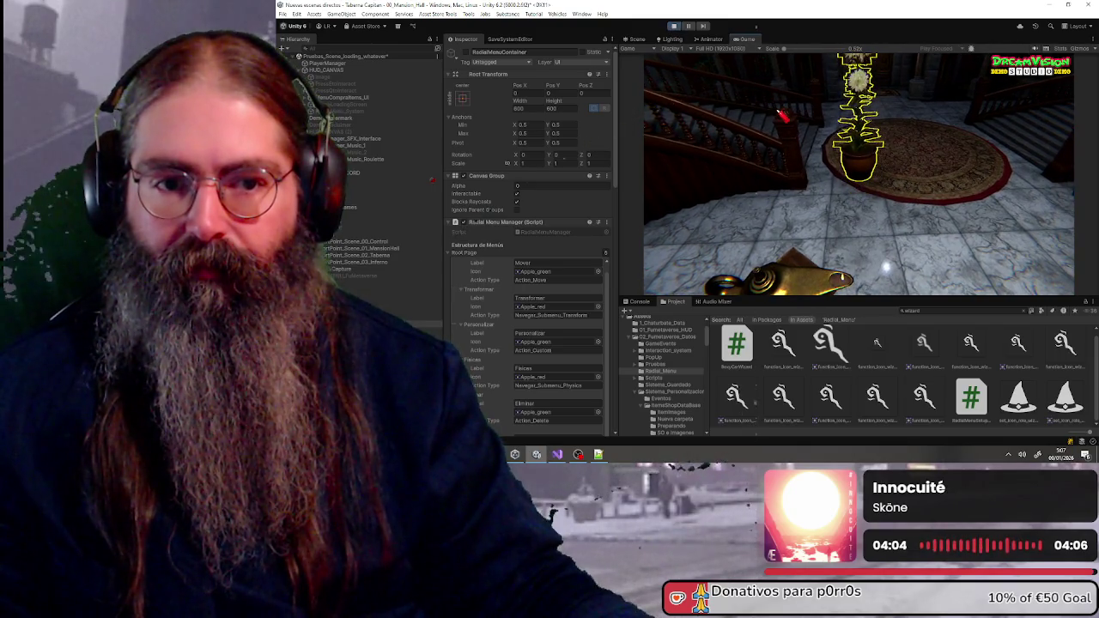
pyautogui.press('super')
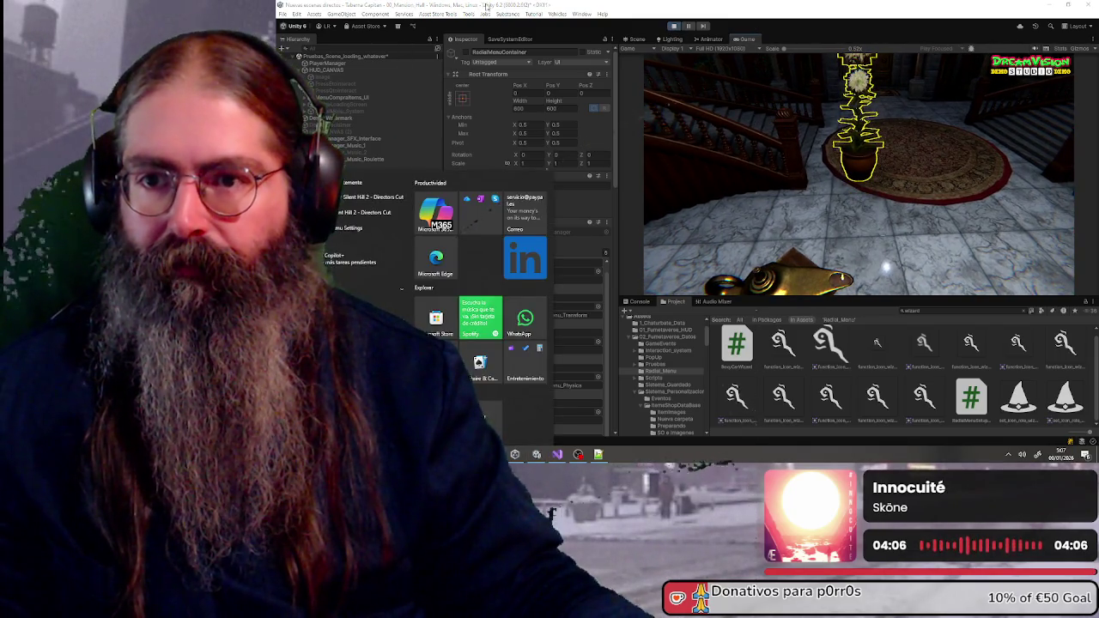
pyautogui.press('super')
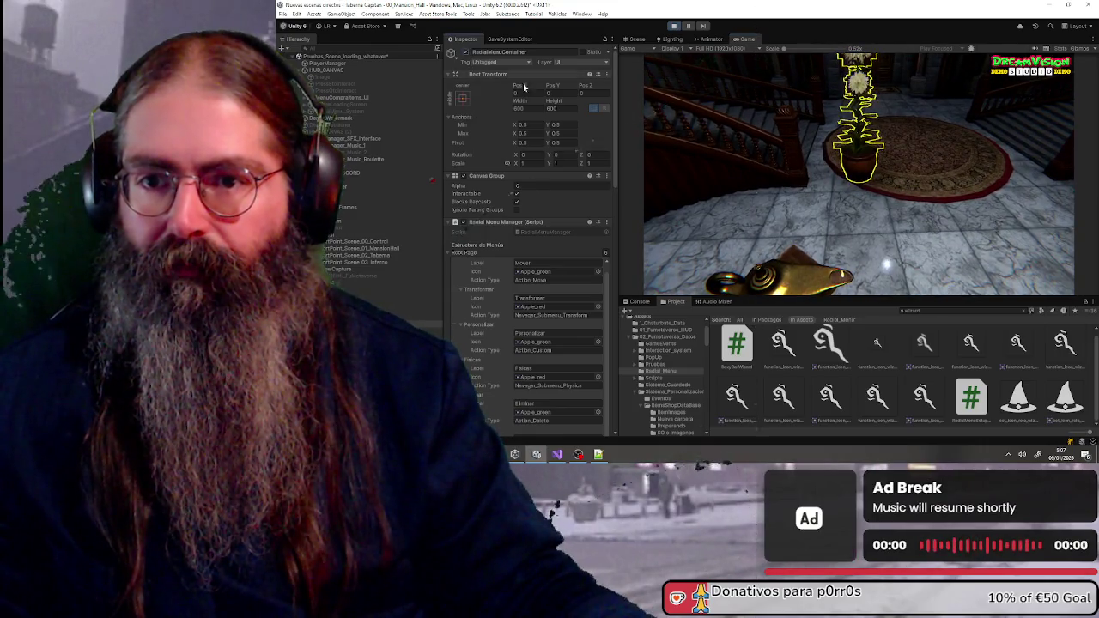
pyautogui.press('Tab')
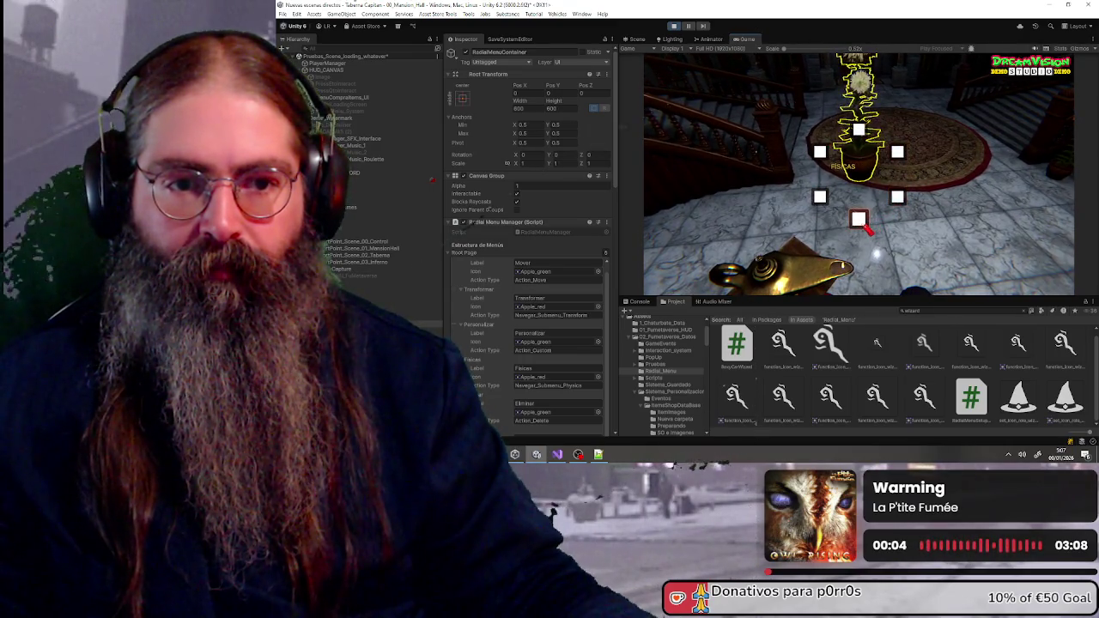
pyautogui.click(867, 229)
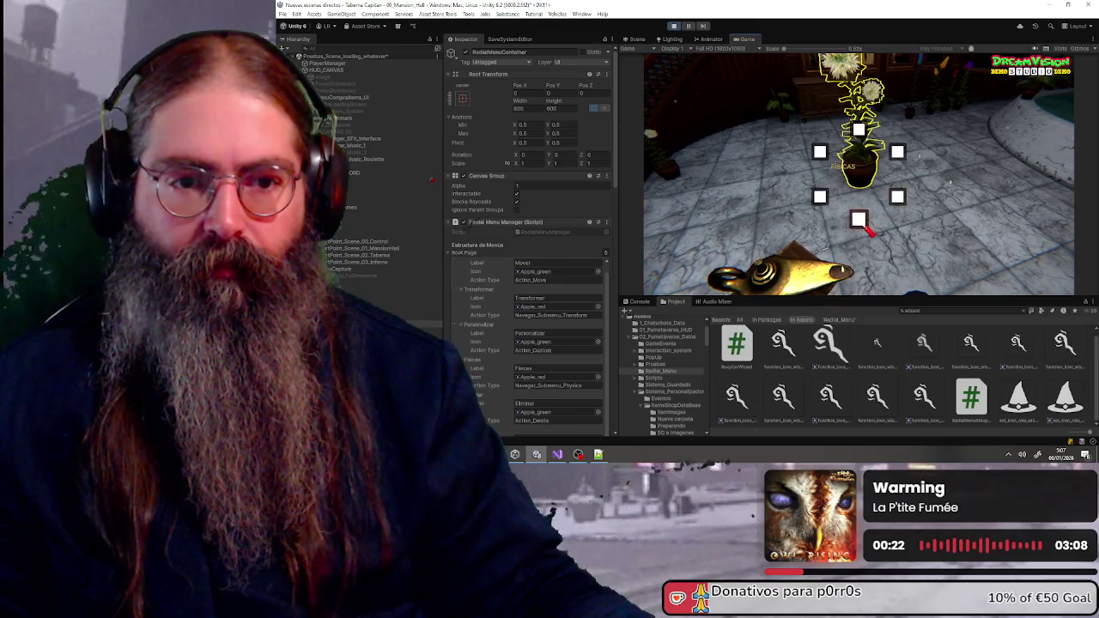
# Open the Fisicas submenu, dismiss the radial menu with Escape, and stop Play mode
pyautogui.click(868, 231)
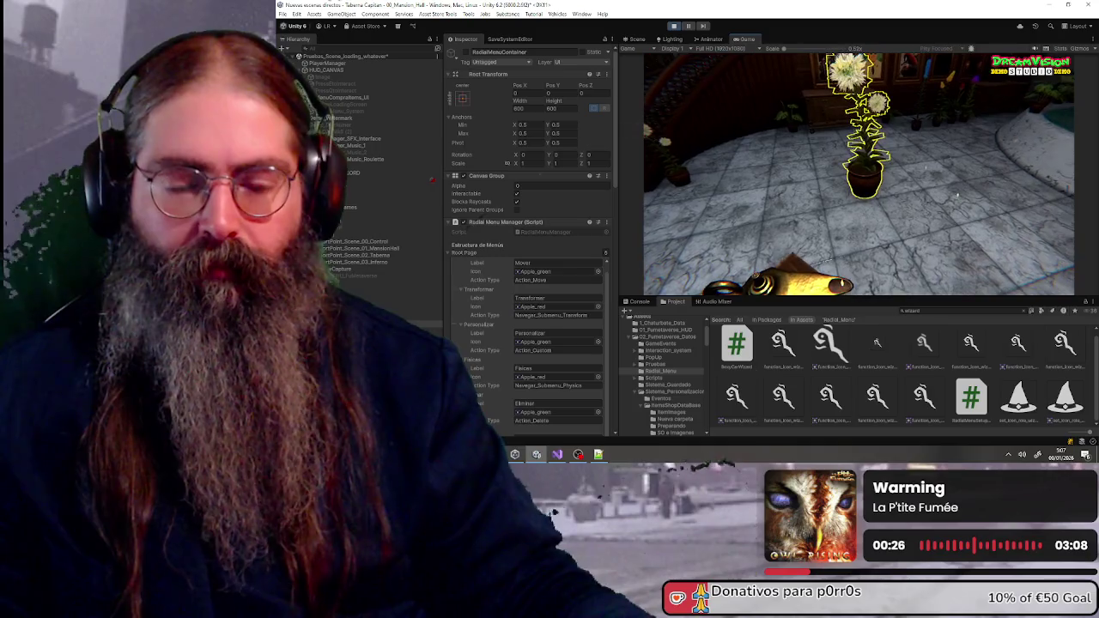
pyautogui.press('Escape')
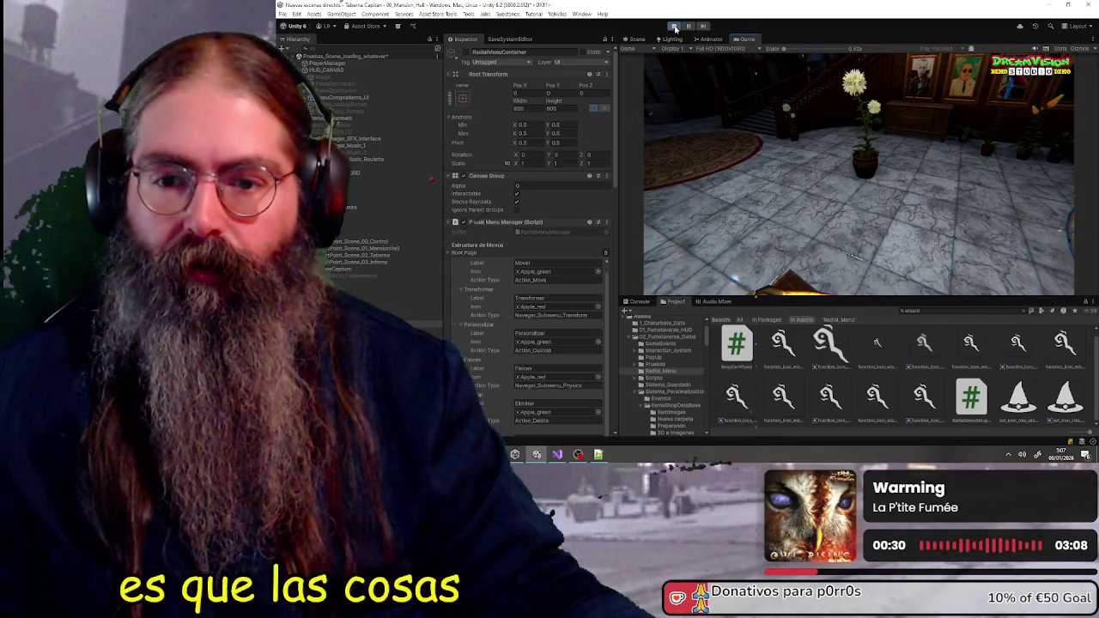
pyautogui.click(675, 28)
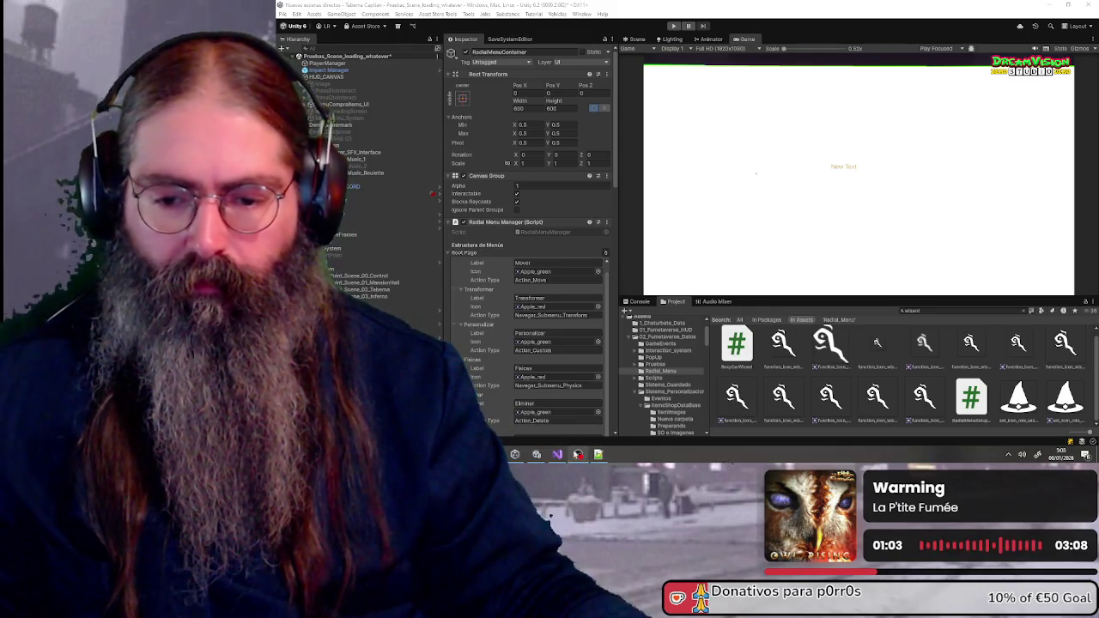
# Scroll through RadialMenuManager.cs in Visual Studio, then minimize it to return to Unity
pyautogui.click(557, 455)
pyautogui.scroll(-3, 683, 171)
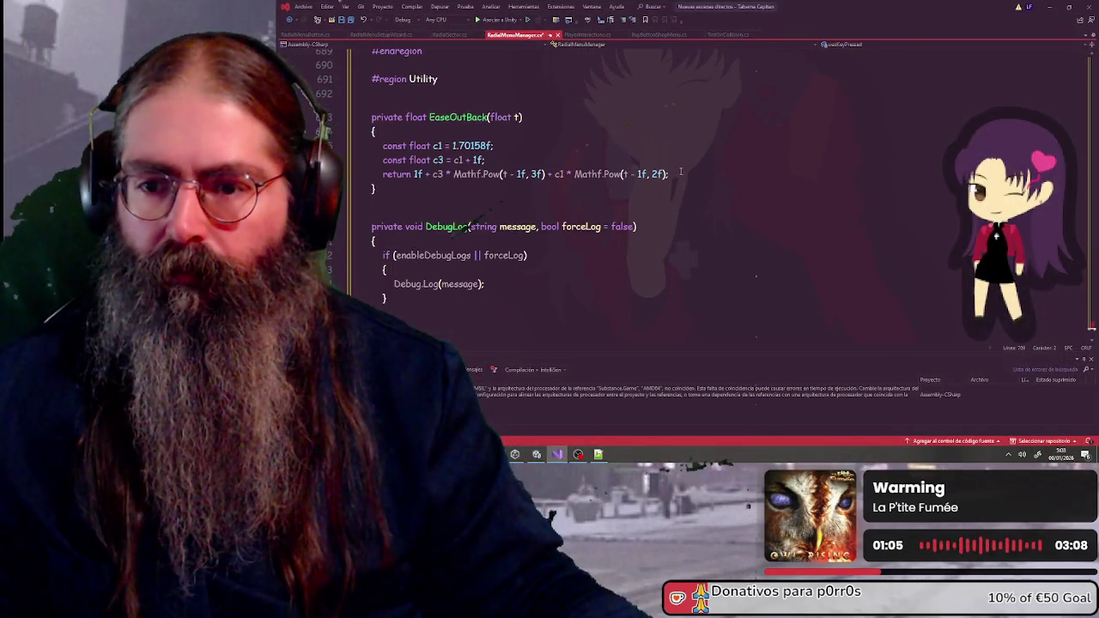
pyautogui.scroll(-3, 526, 209)
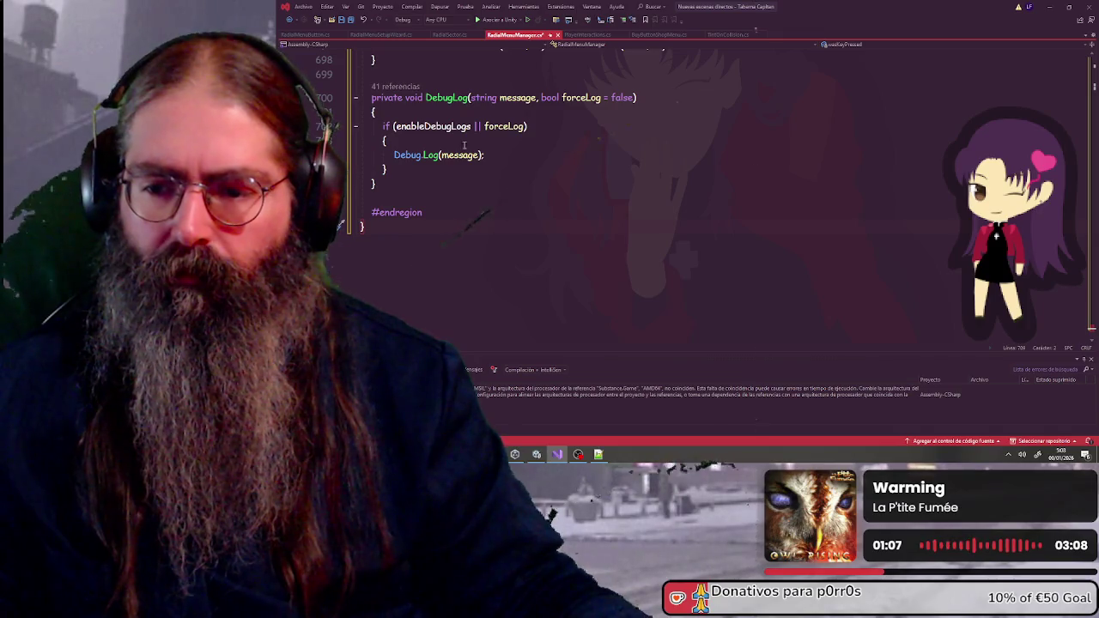
pyautogui.click(1048, 7)
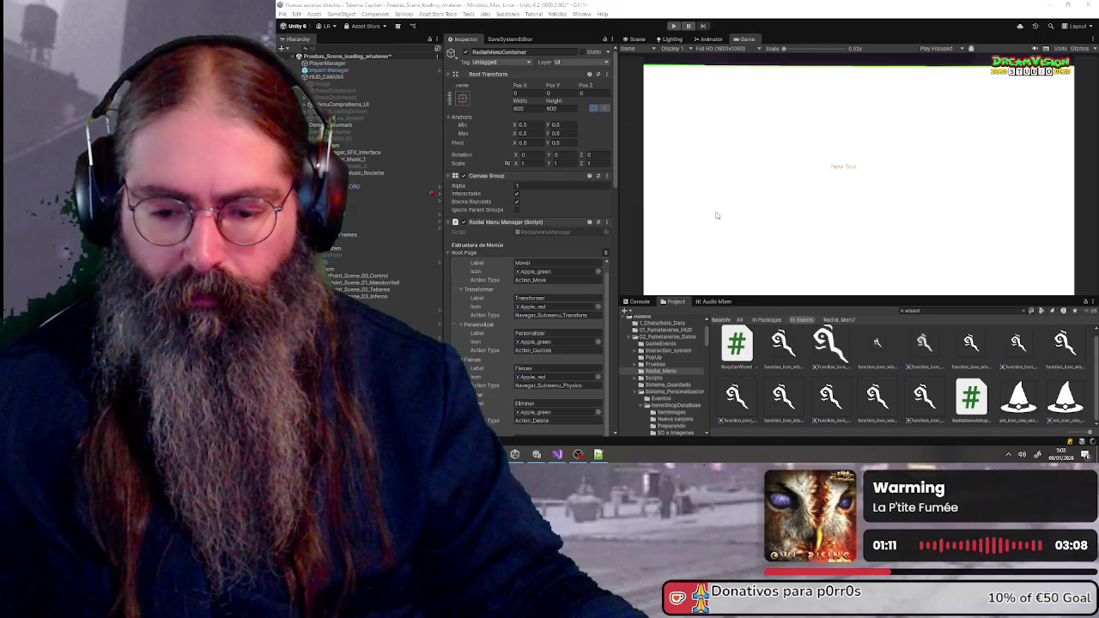
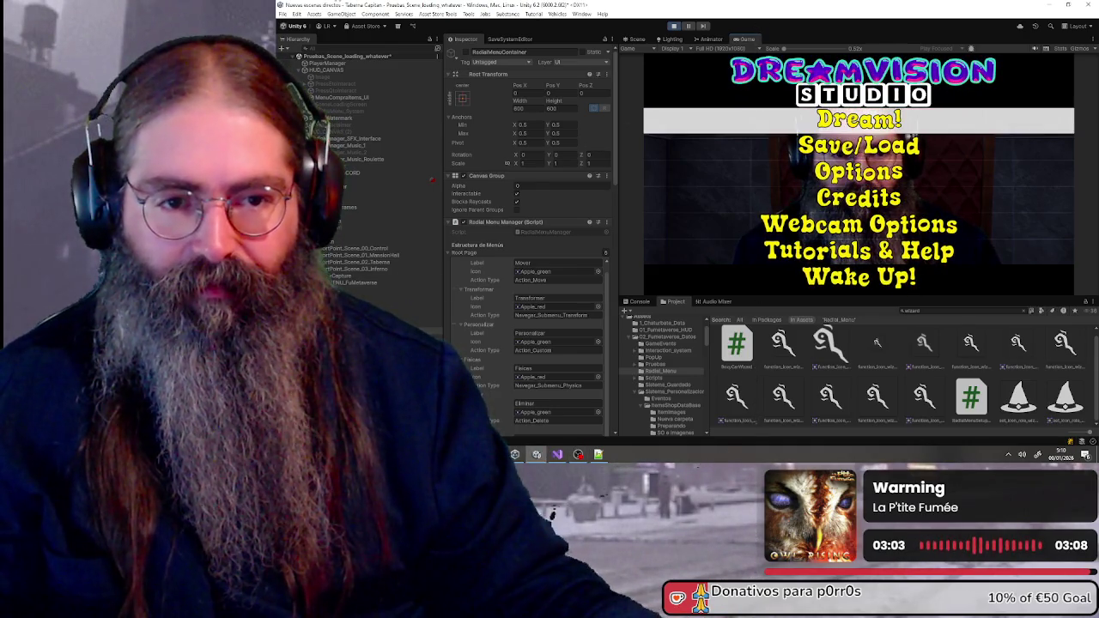
# Start the game with Dream!, open the radial menu in the hall, and bring up the Console
pyautogui.click(853, 129)
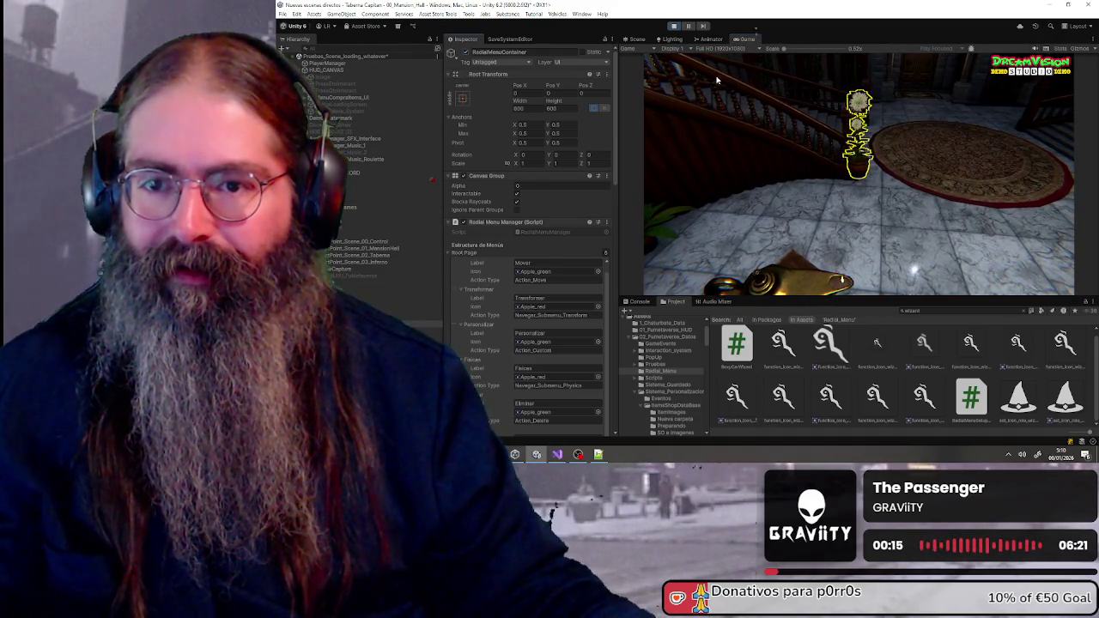
pyautogui.press('Tab')
pyautogui.press('Tab')
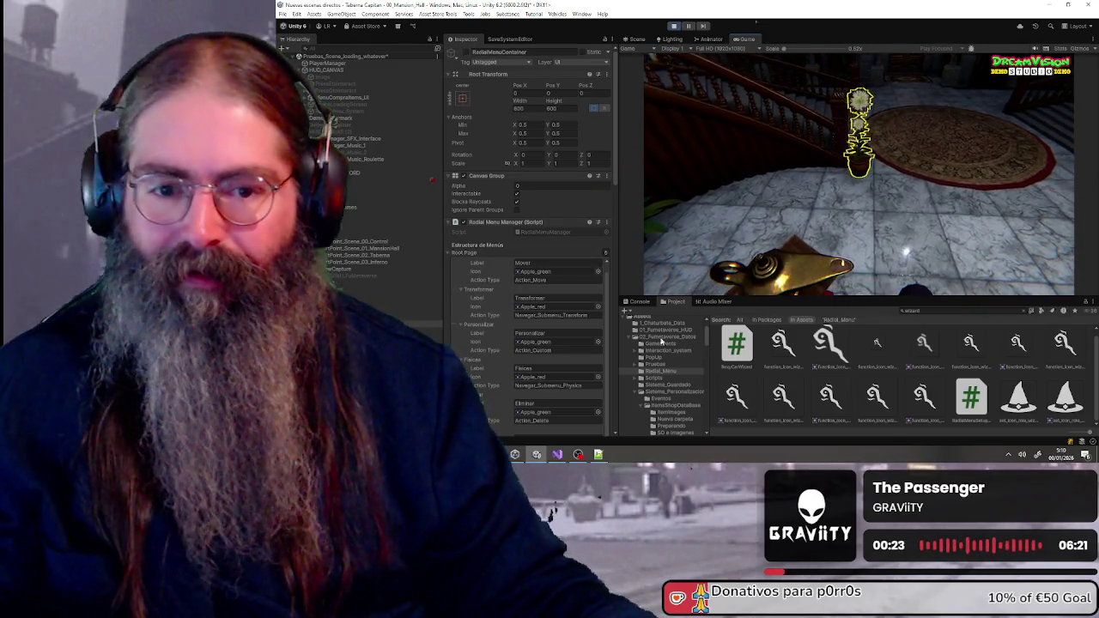
pyautogui.click(638, 302)
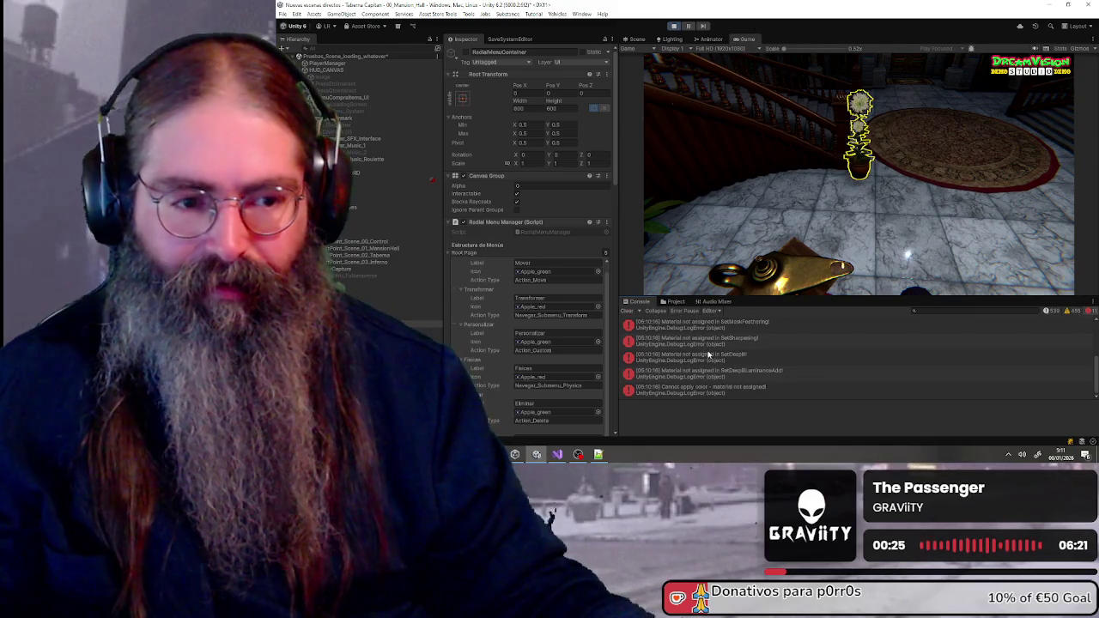
# Enable info messages in the Console and scroll through the RadialMenu debug logs
pyautogui.click(1051, 311)
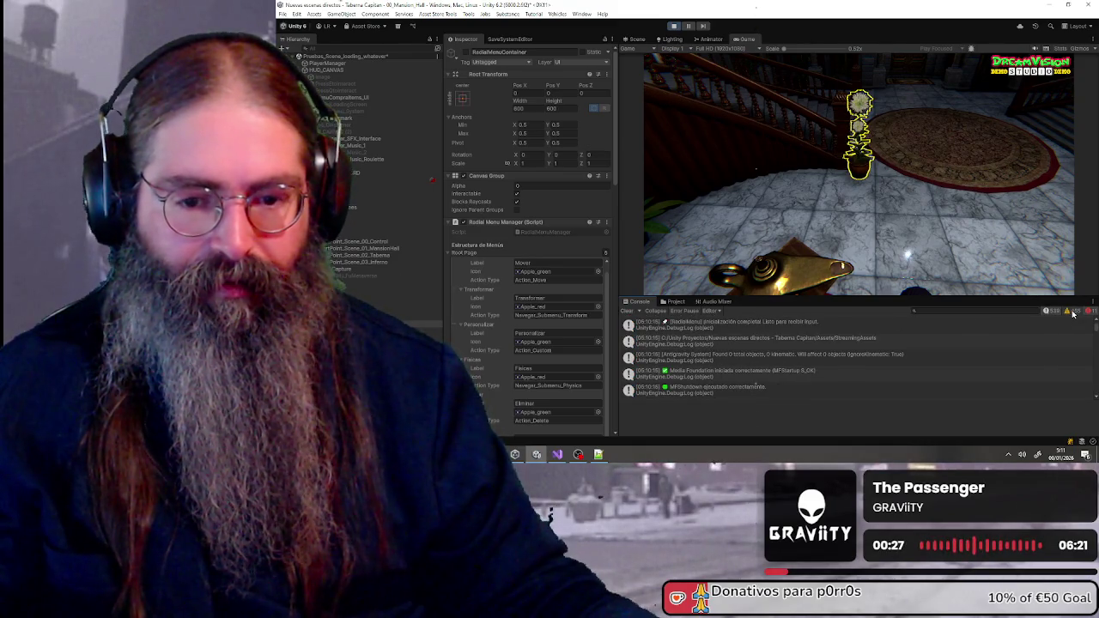
pyautogui.scroll(3, 782, 325)
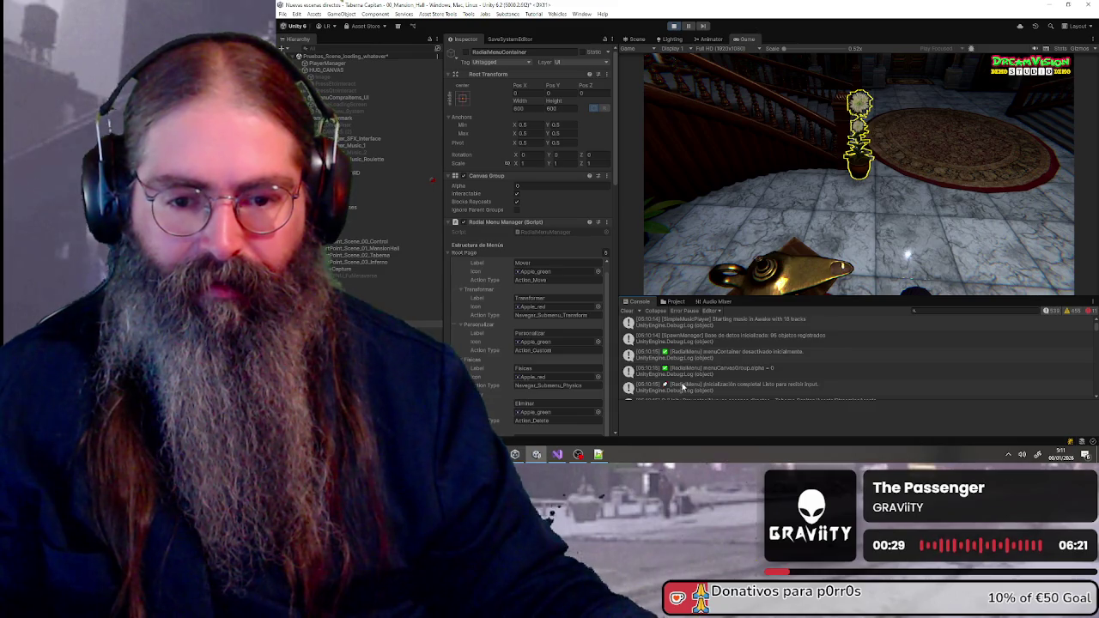
pyautogui.scroll(-5, 712, 355)
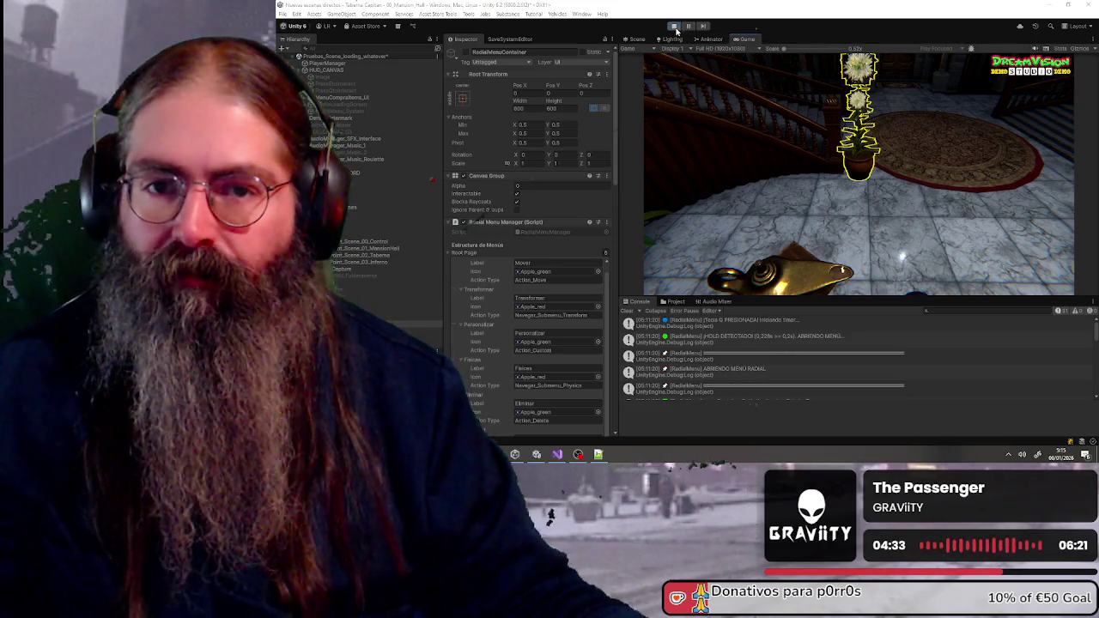
# Stop the running game and switch back to the Unity editor to recompile scripts
pyautogui.hotkey('ctrl', 'p')
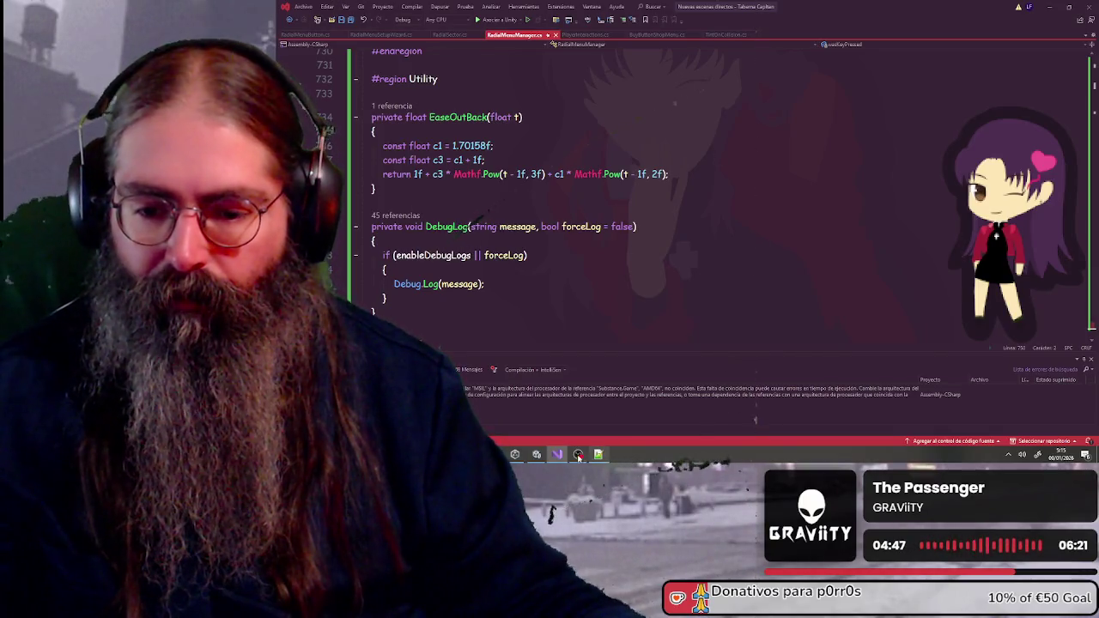
pyautogui.click(536, 454)
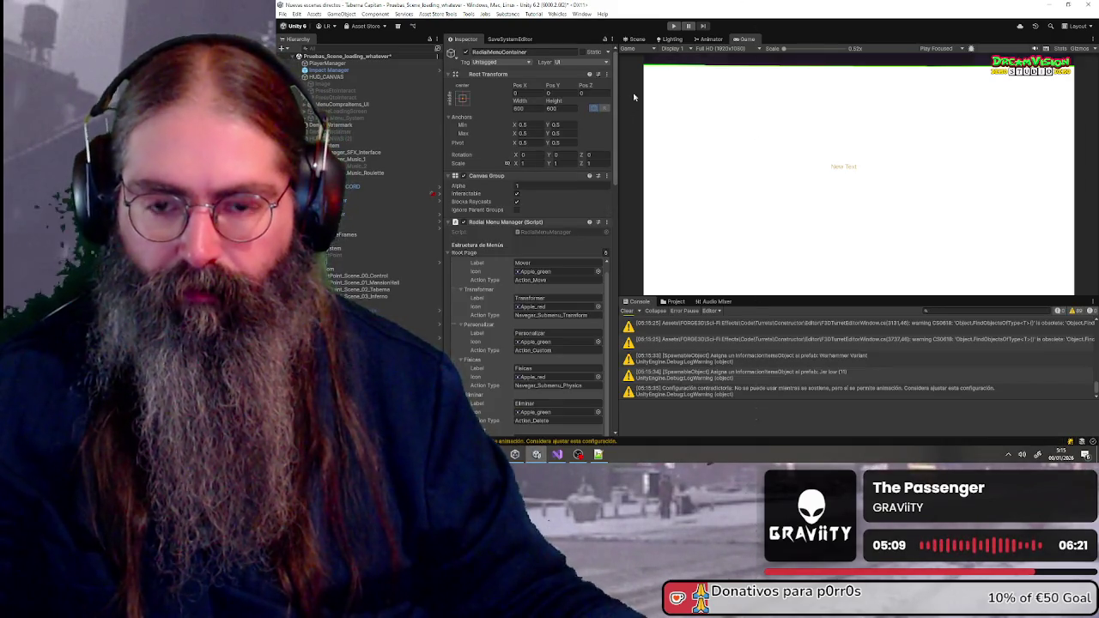
# Run the game again, load into the mansion hall with Dream!, and clear the Console
pyautogui.click(675, 25)
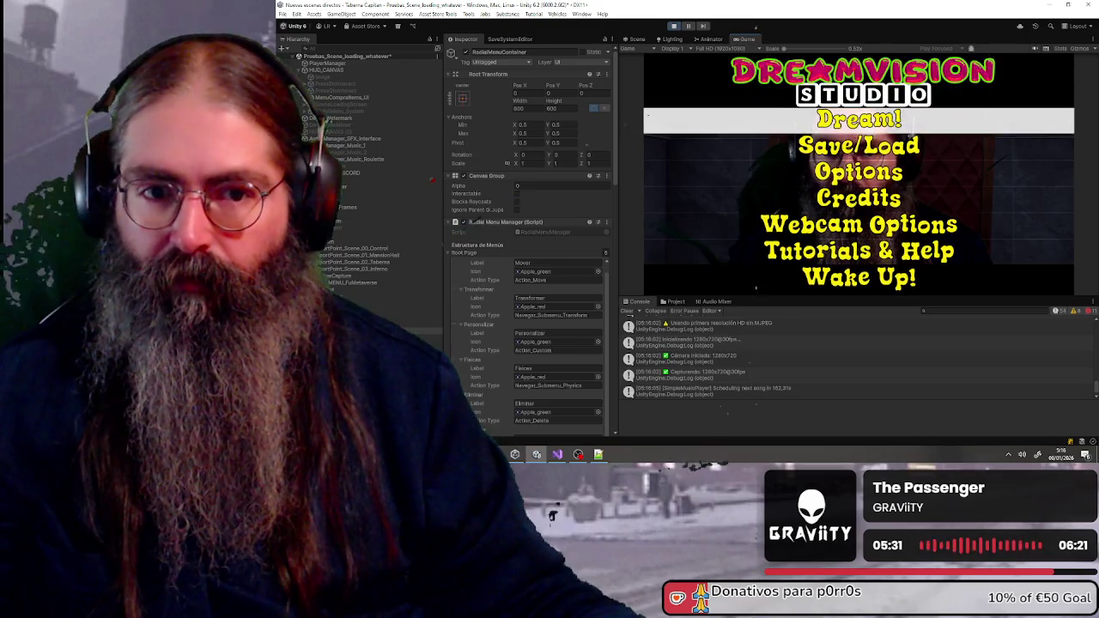
pyautogui.click(647, 114)
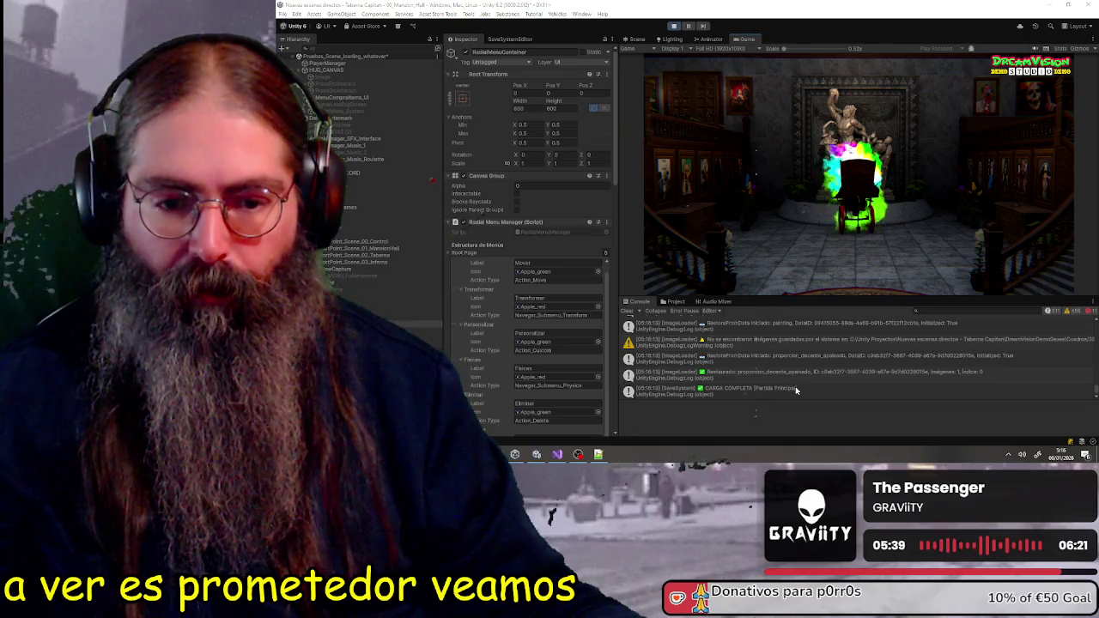
pyautogui.click(627, 311)
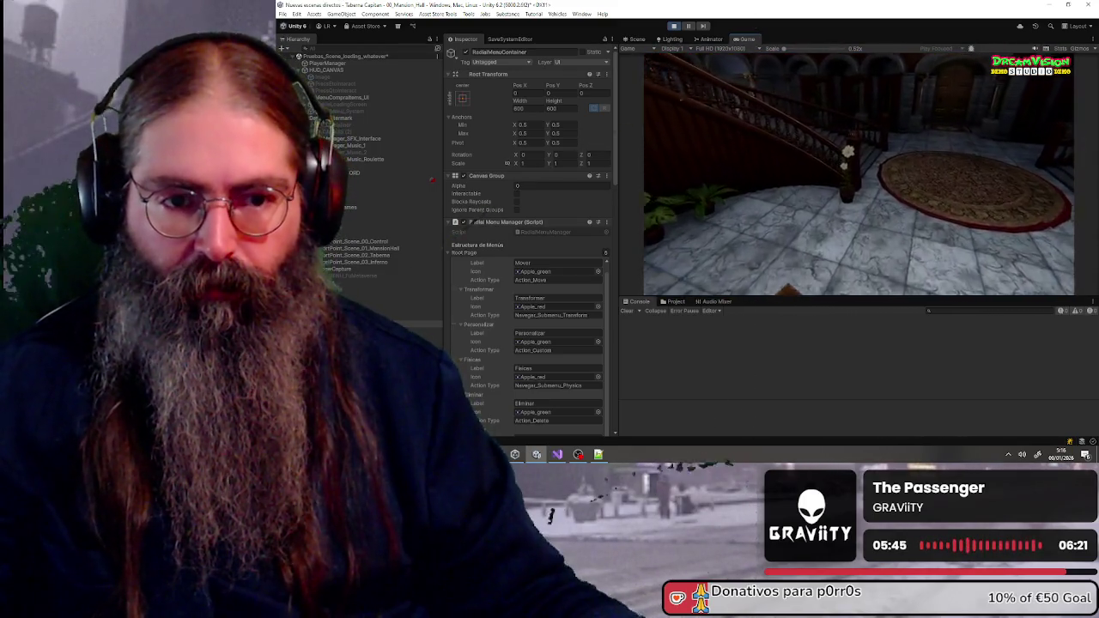
# Repeat the Mover action, then open and cancel the radial menu near the prop and rug
pyautogui.press('q')
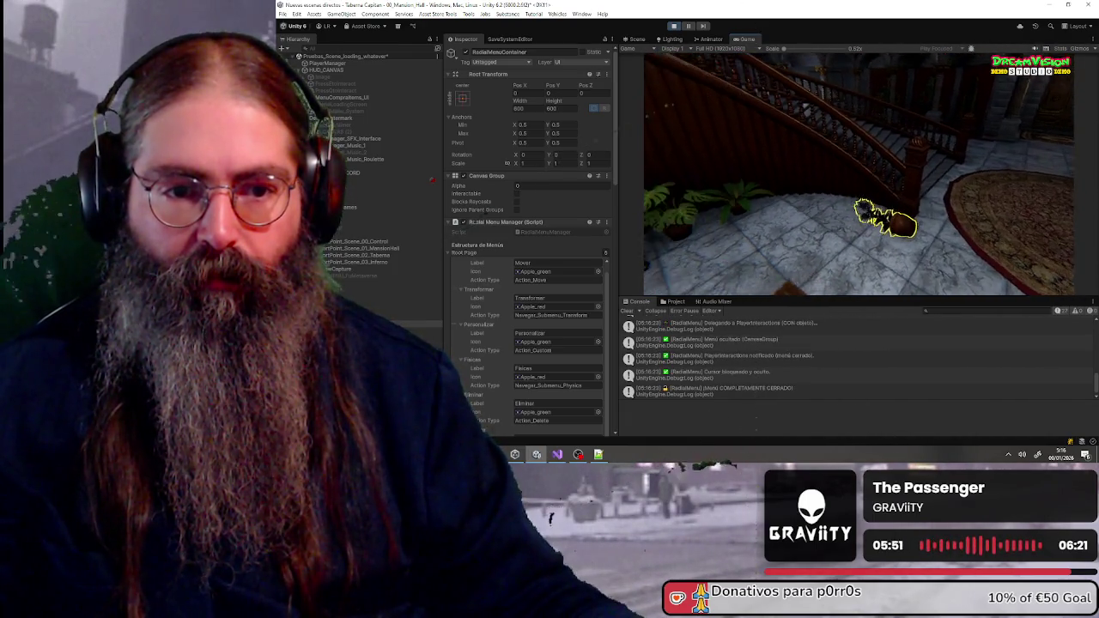
pyautogui.press('r')
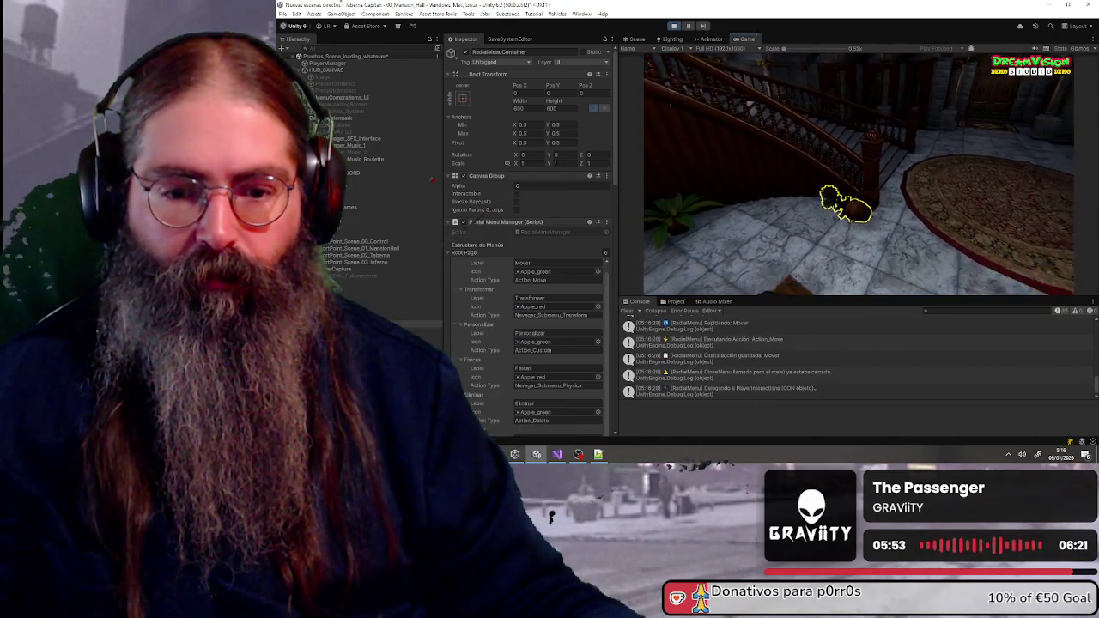
pyautogui.press('Tab')
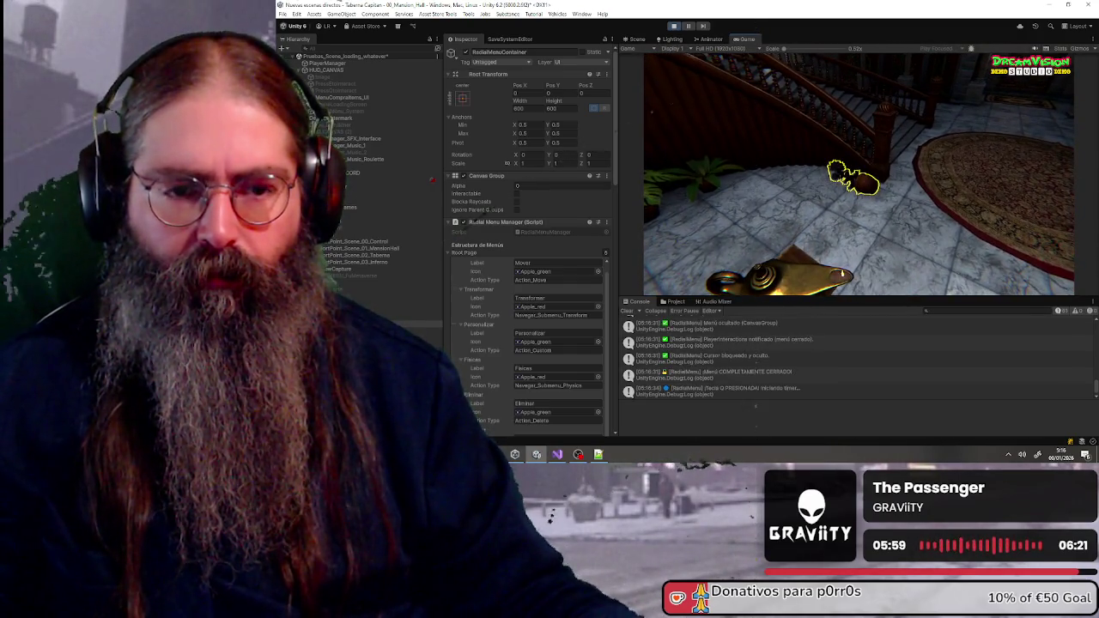
pyautogui.press('Tab')
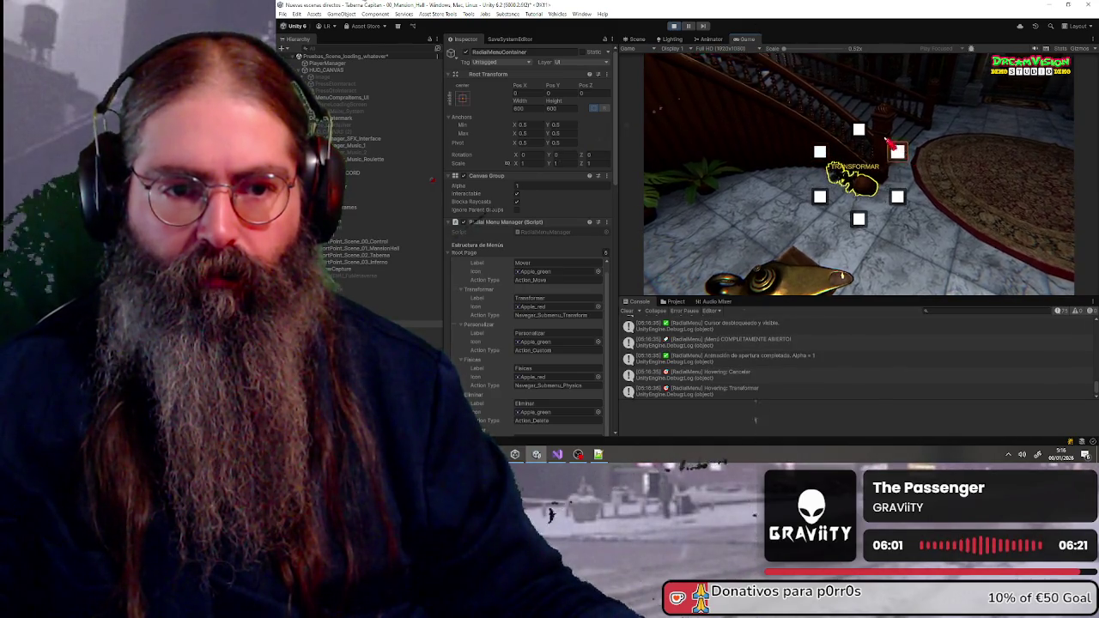
pyautogui.press('q')
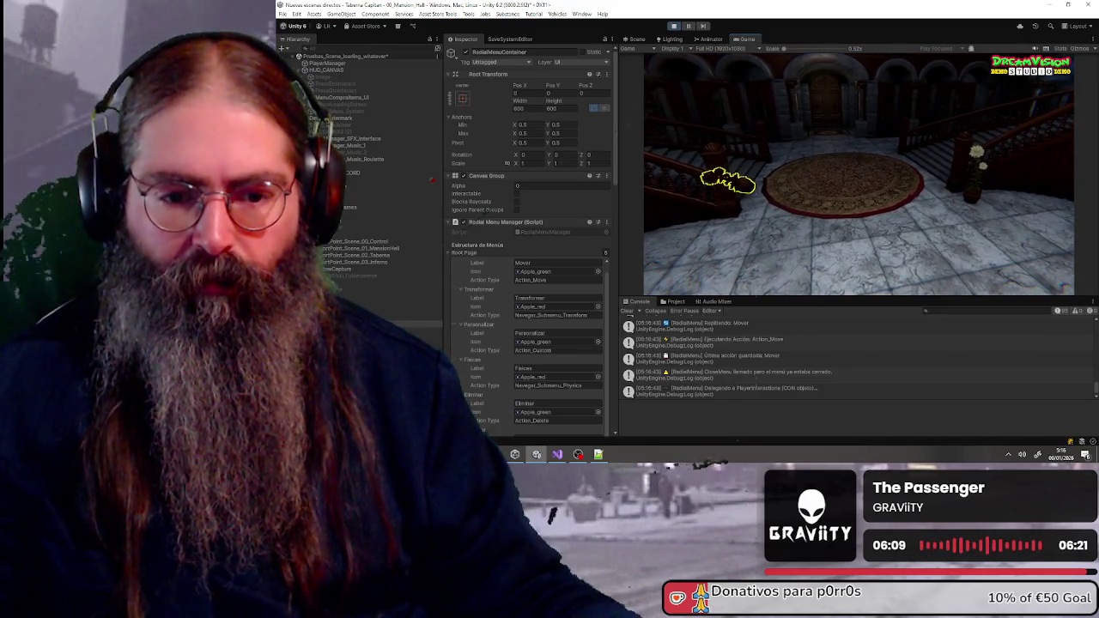
pyautogui.press('Tab')
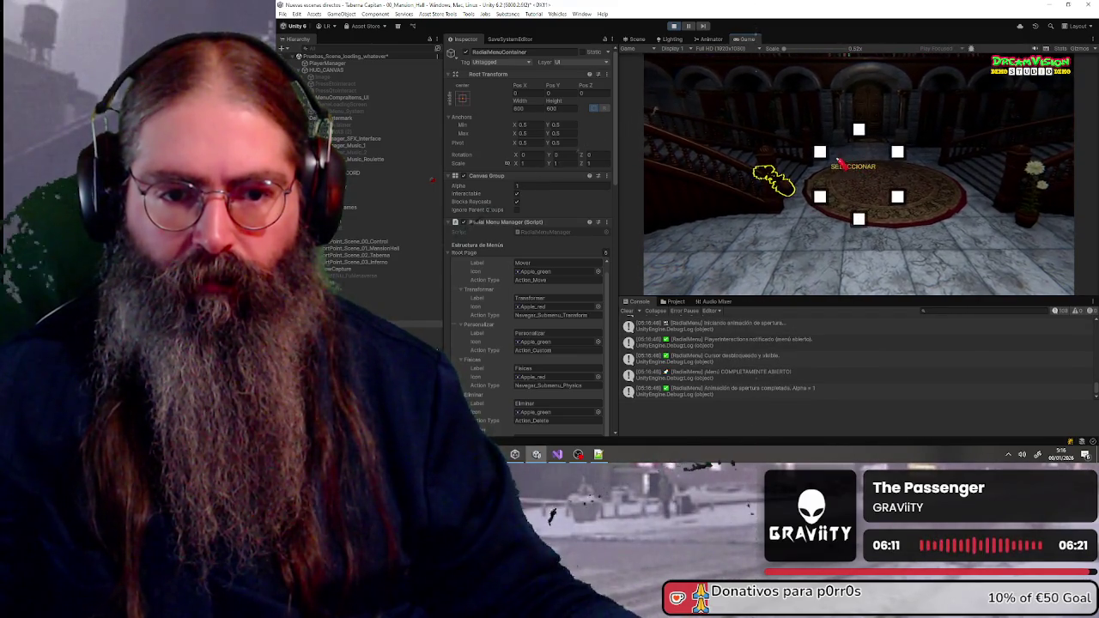
pyautogui.press('q')
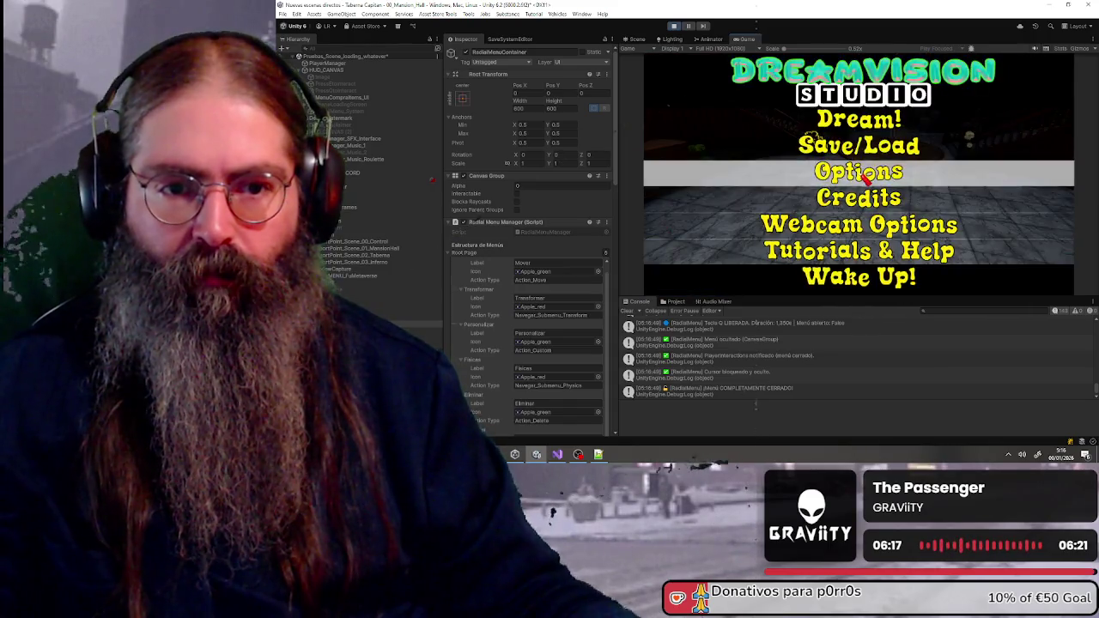
pyautogui.press('w')
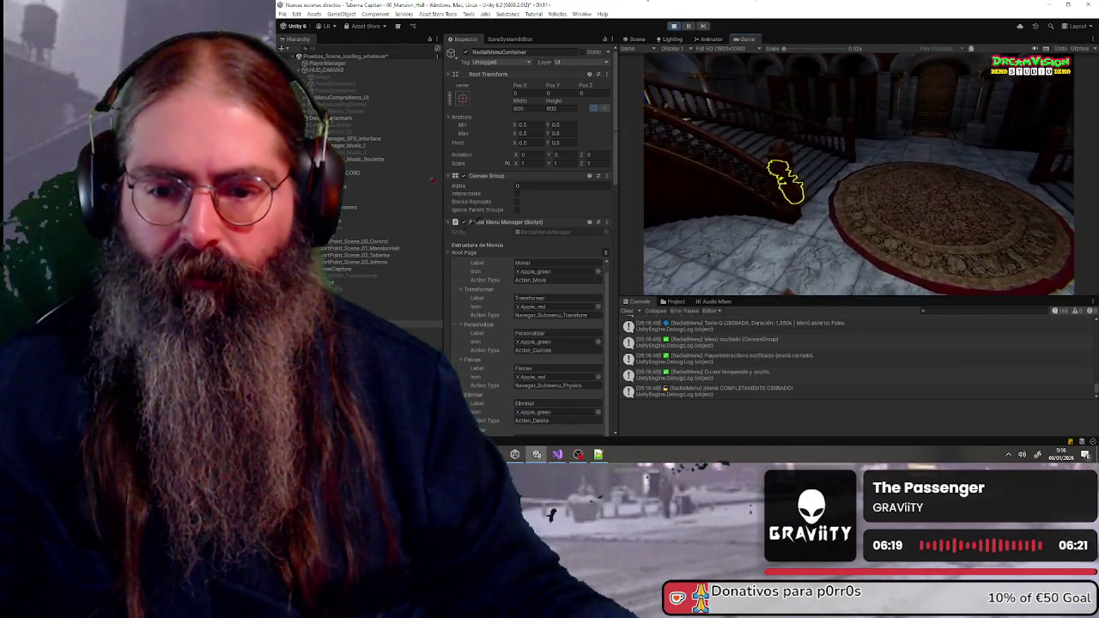
# Delete props with the radial menu's Eliminar action, dismiss the pause menu, and stop play mode
pyautogui.press('q')
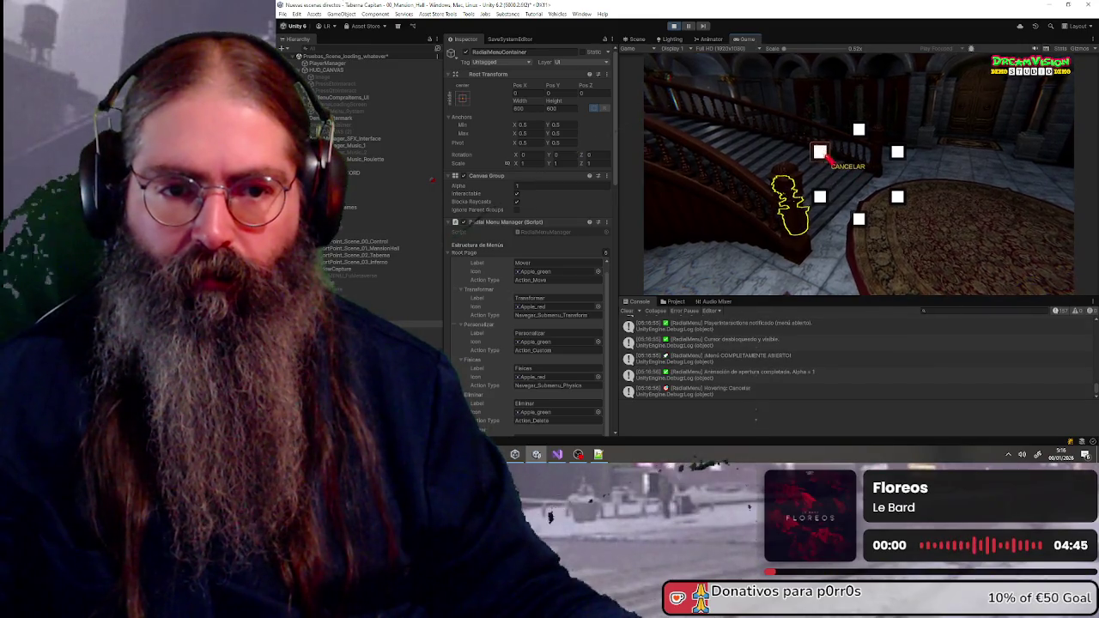
pyautogui.click(822, 206)
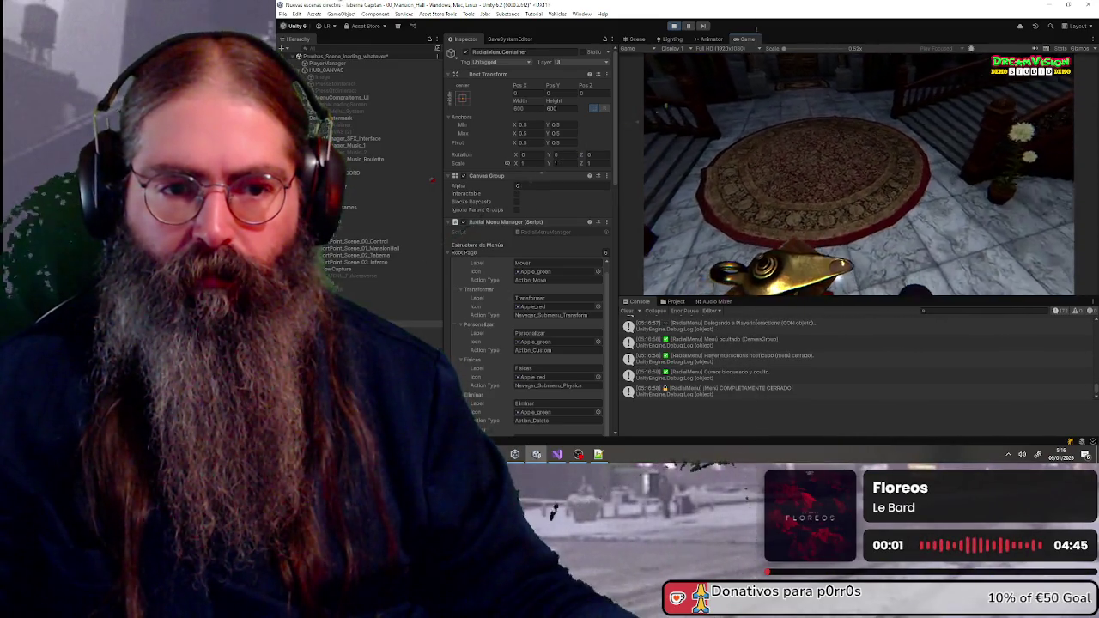
pyautogui.press('q')
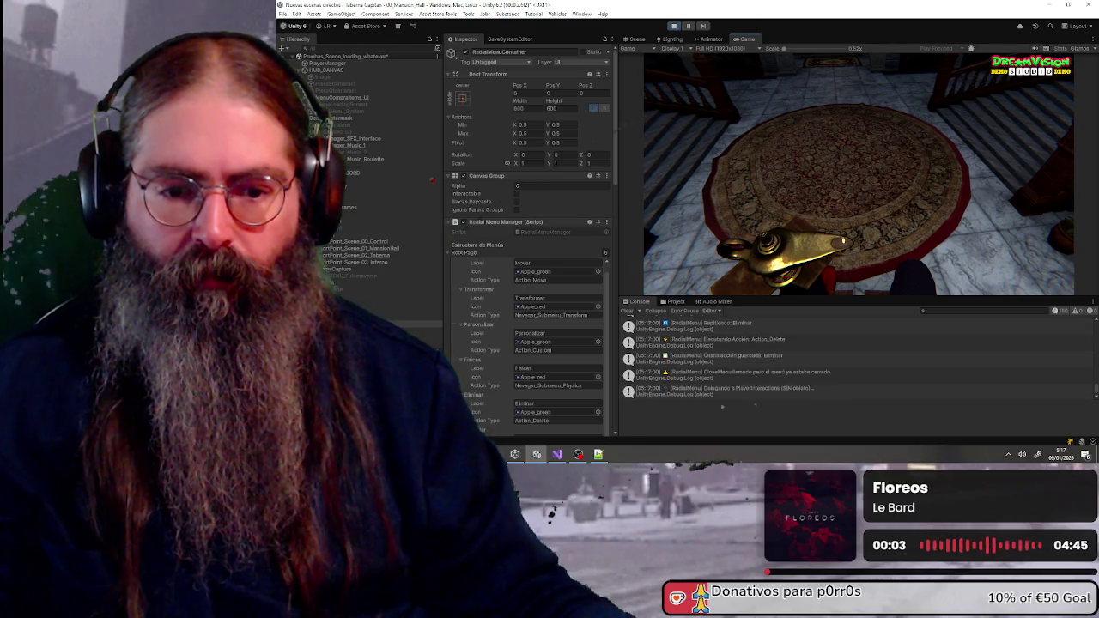
pyautogui.press('q')
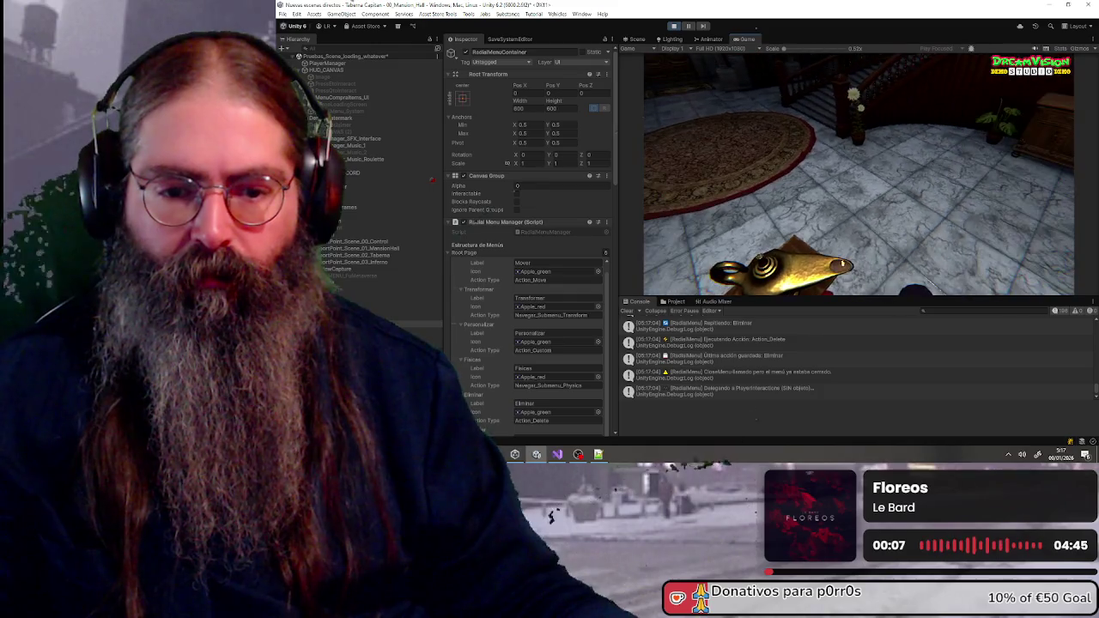
pyautogui.press('Escape')
pyautogui.press('Escape')
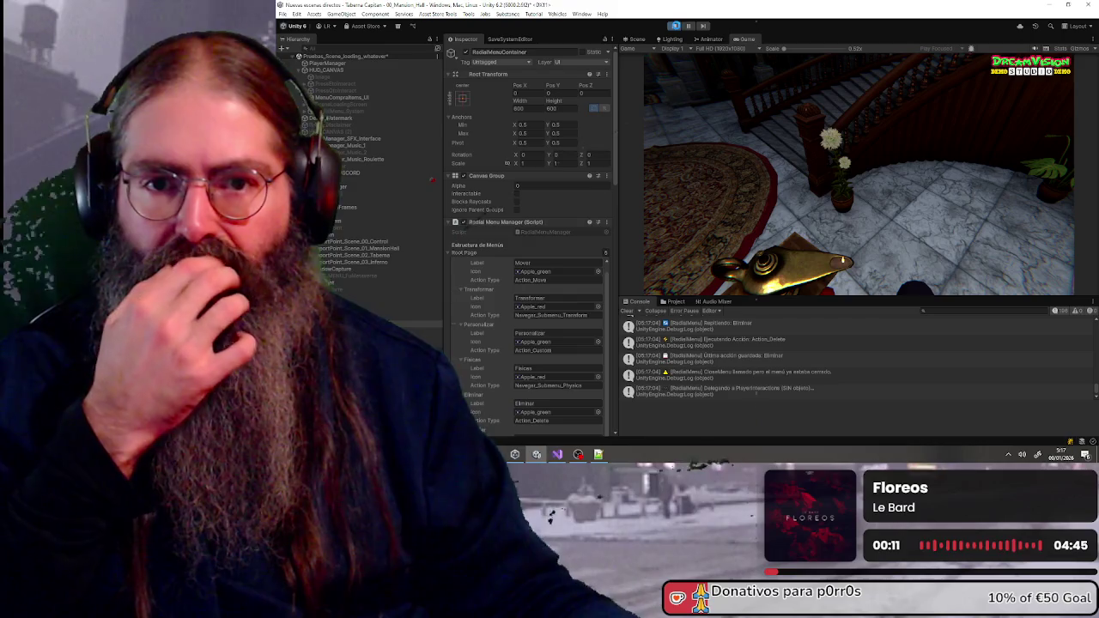
pyautogui.hotkey('ctrl', 'p')
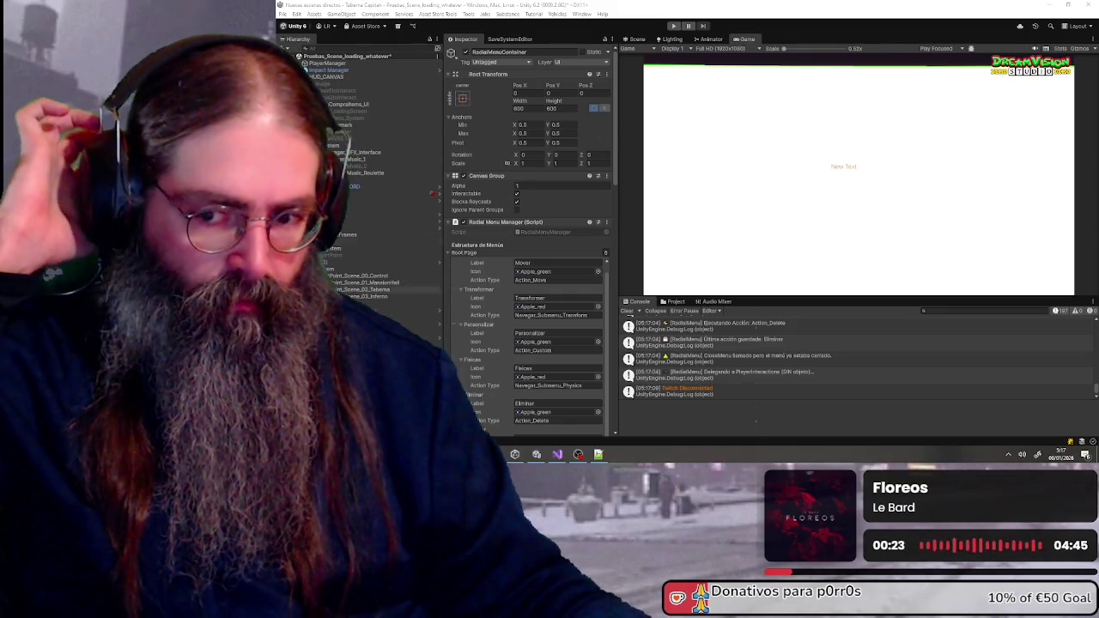
# Enter play mode and load the saved game into the Mansion Hall from Dream!
pyautogui.click(674, 26)
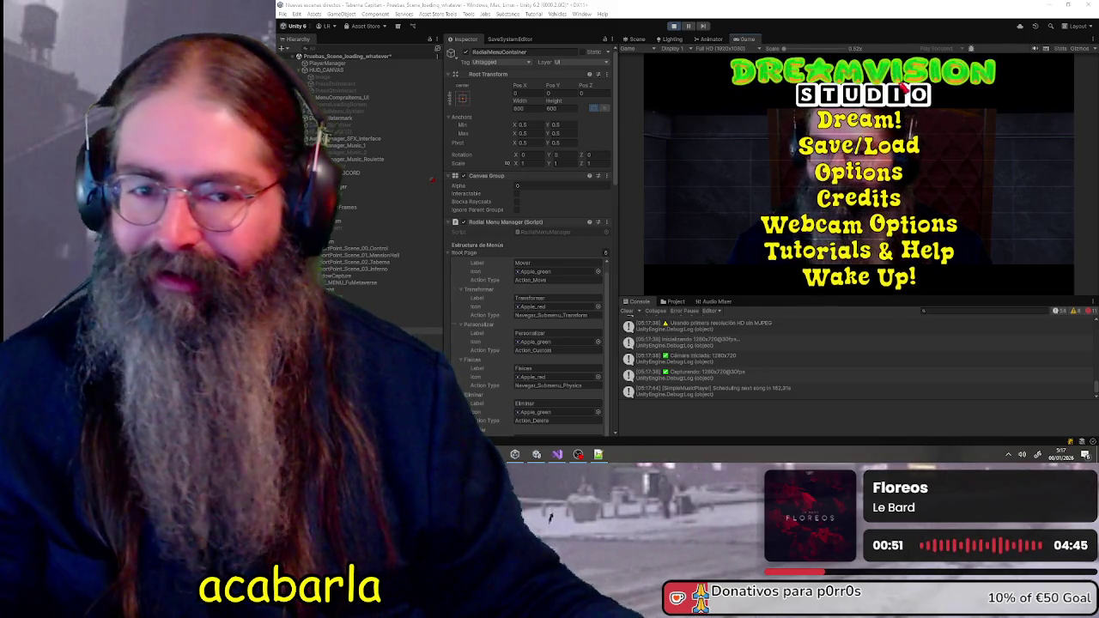
pyautogui.press('Return')
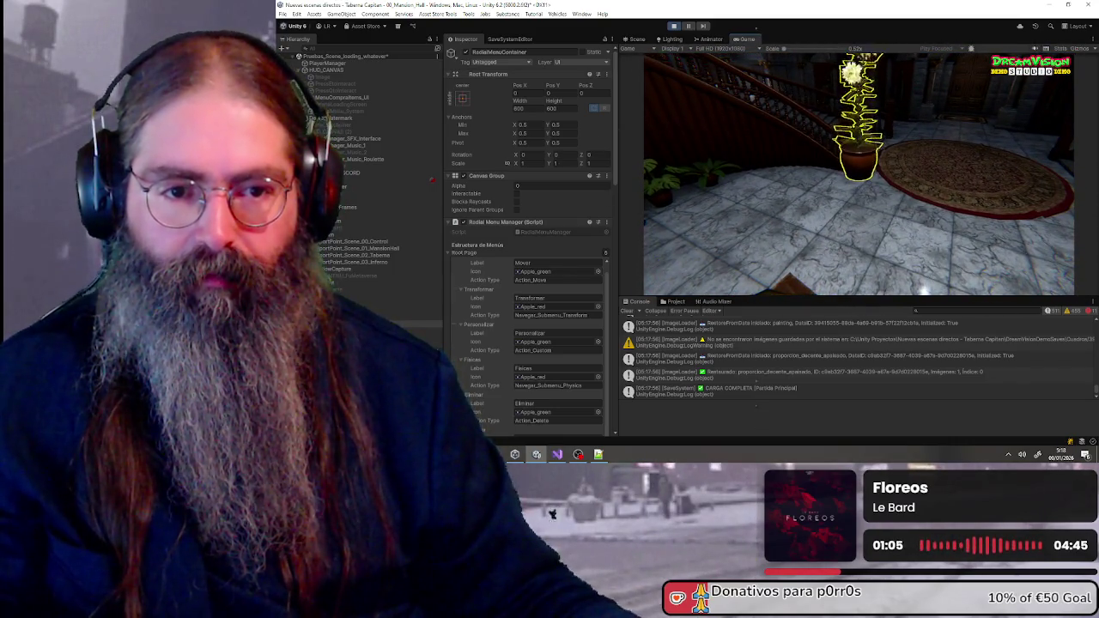
# Set the potted plant to Kinematic through the radial menu's Físicas options
pyautogui.rightClick(863, 178)
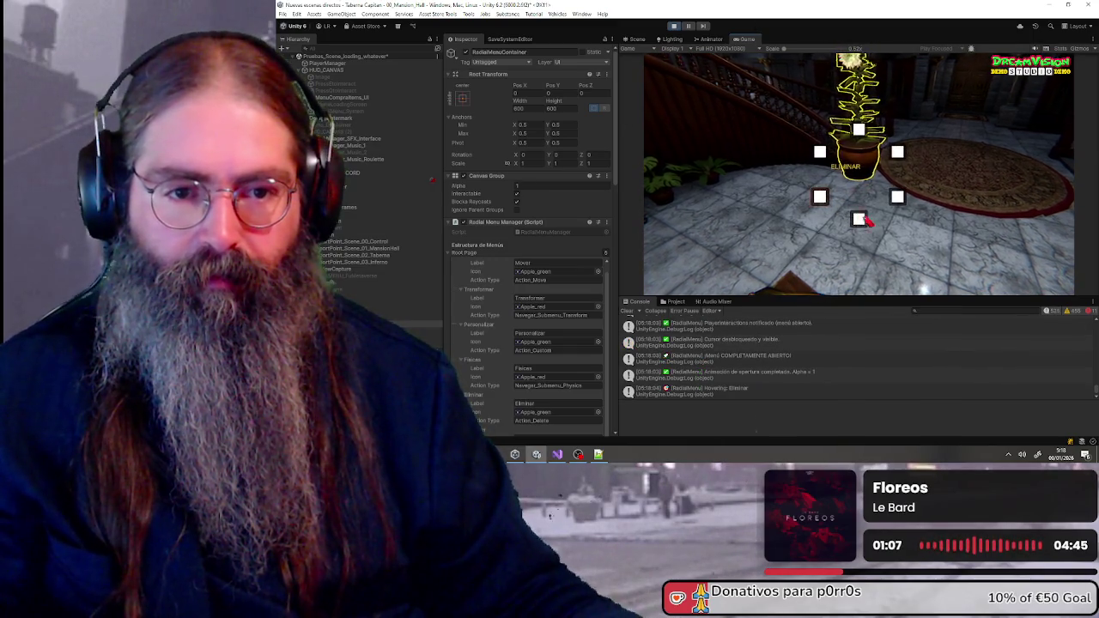
pyautogui.click(858, 217)
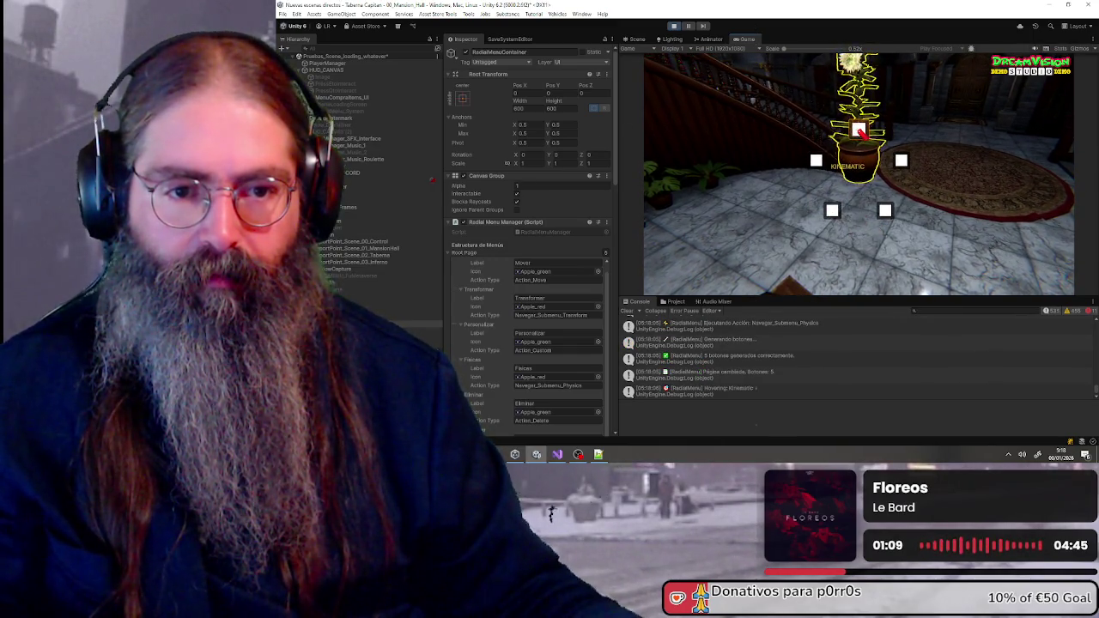
pyautogui.click(859, 130)
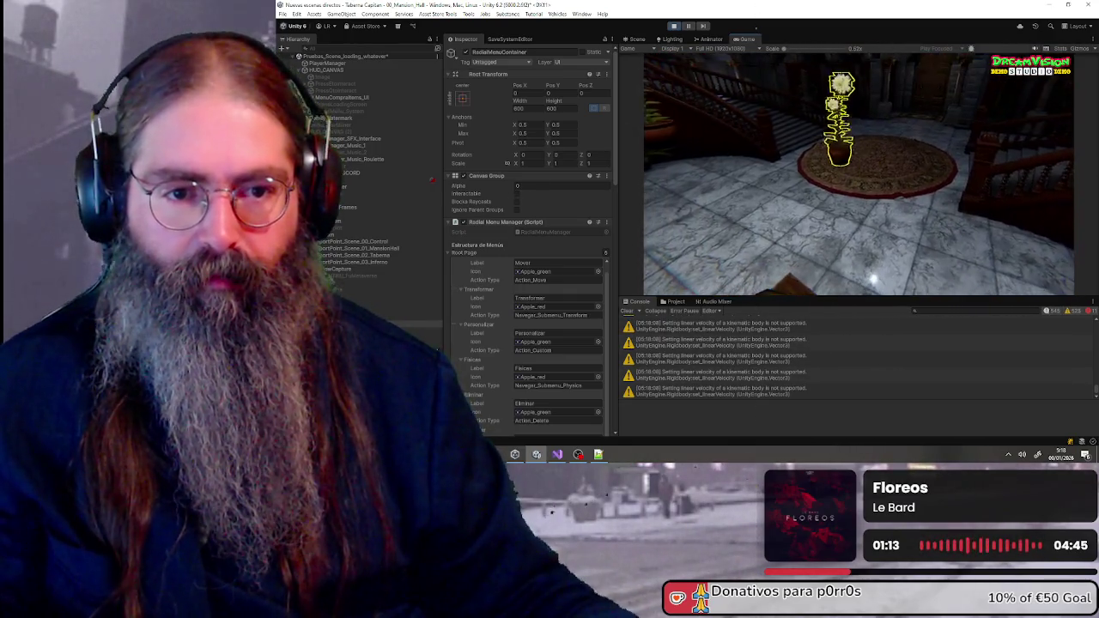
# Open and cancel the radial menu, then walk to the portraits and open it on the middle frame
pyautogui.press('Tab')
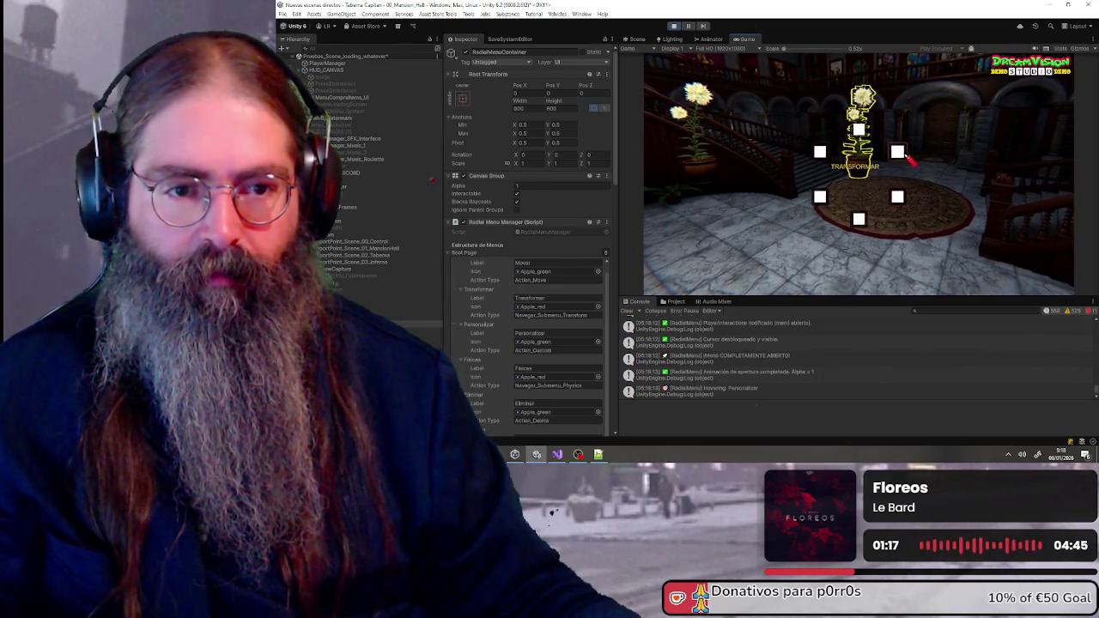
pyautogui.click(820, 152)
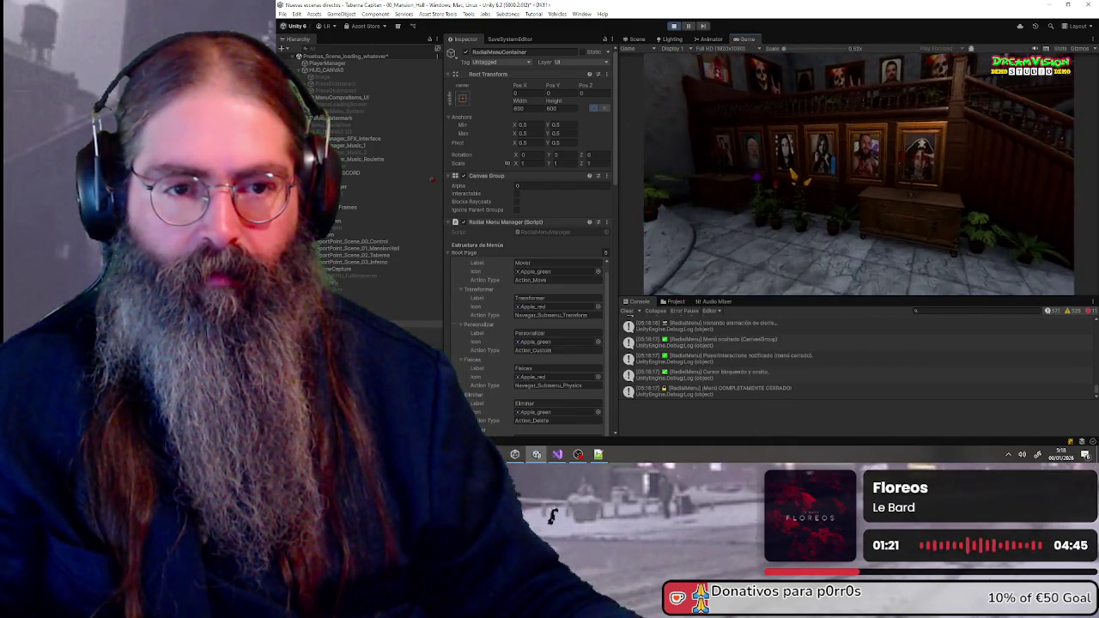
pyautogui.press('w')
pyautogui.press('Tab')
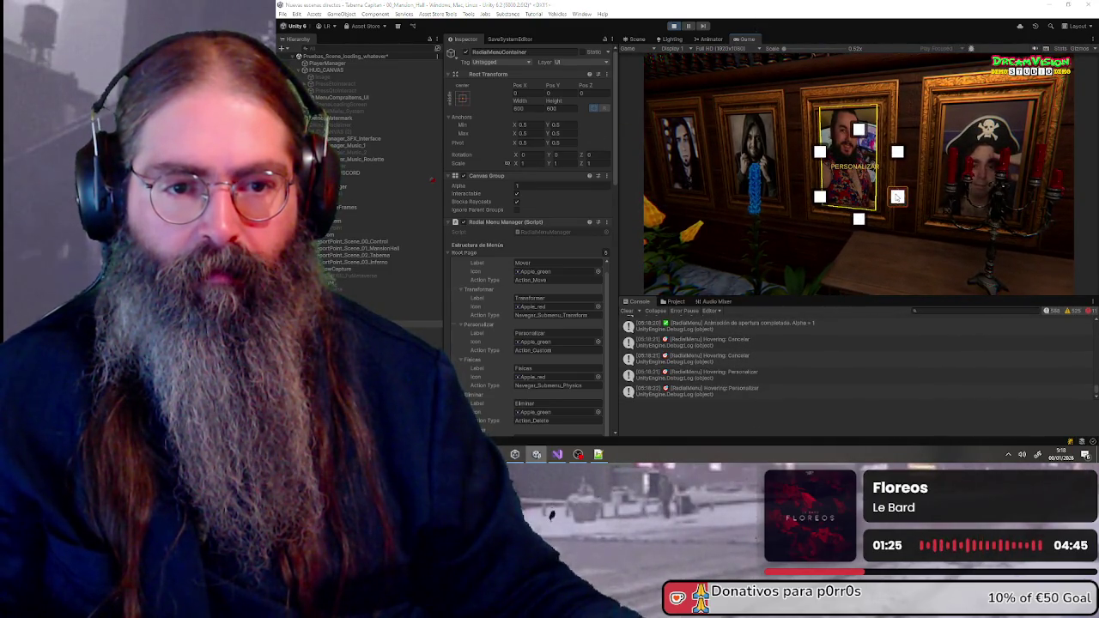
# Swap the middle frame's image twice via Personalizar, ending with the white rabbit picture
pyautogui.click(897, 197)
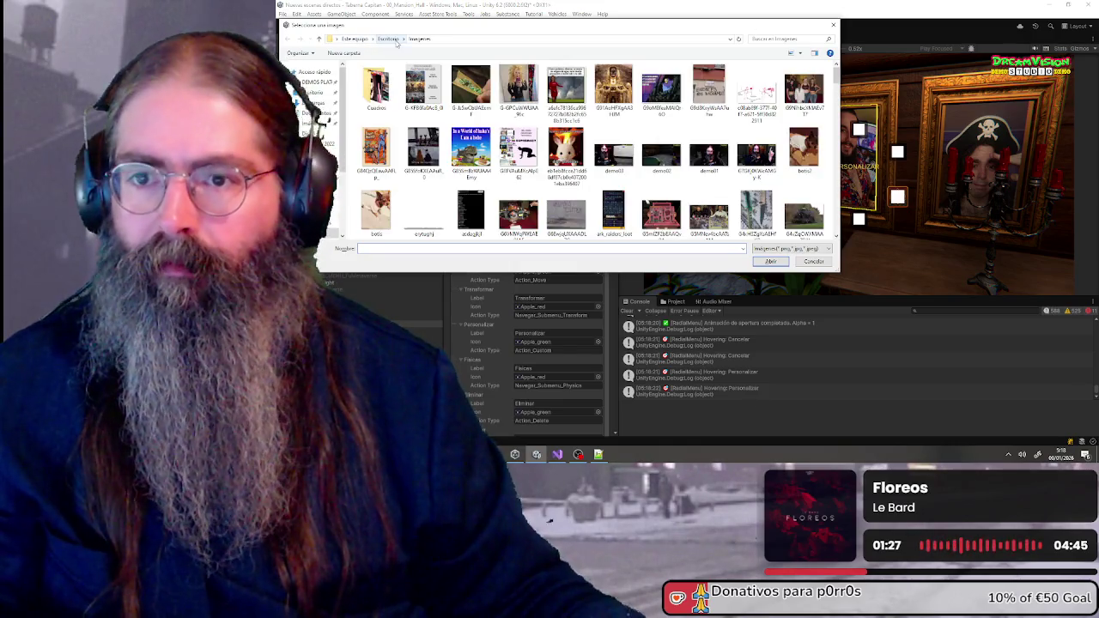
pyautogui.doubleClick(471, 86)
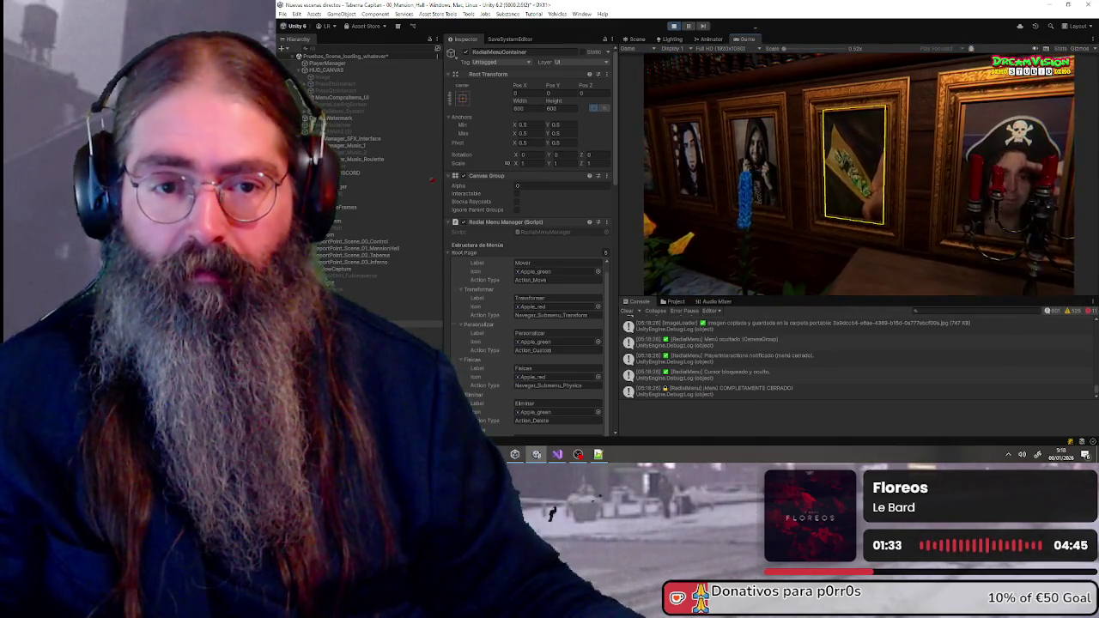
pyautogui.press('Tab')
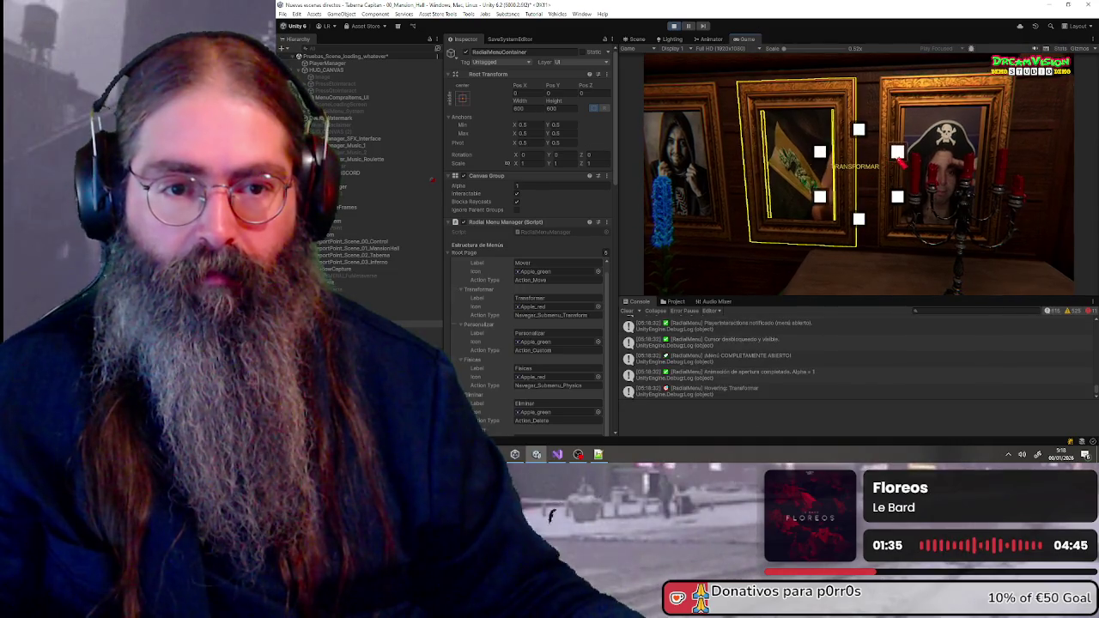
pyautogui.click(899, 199)
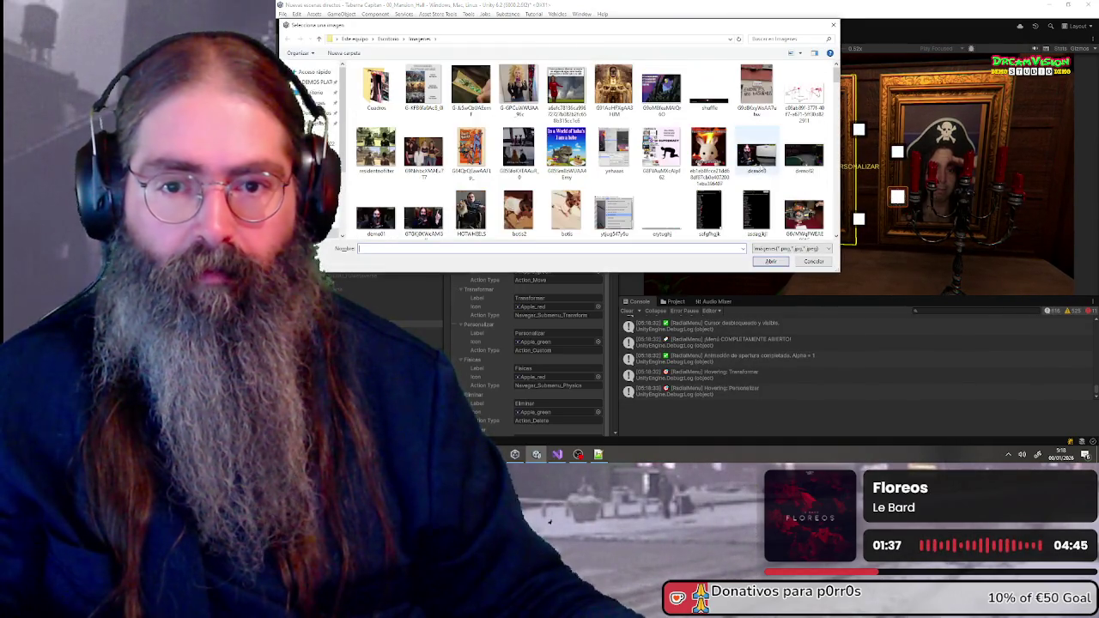
pyautogui.doubleClick(708, 148)
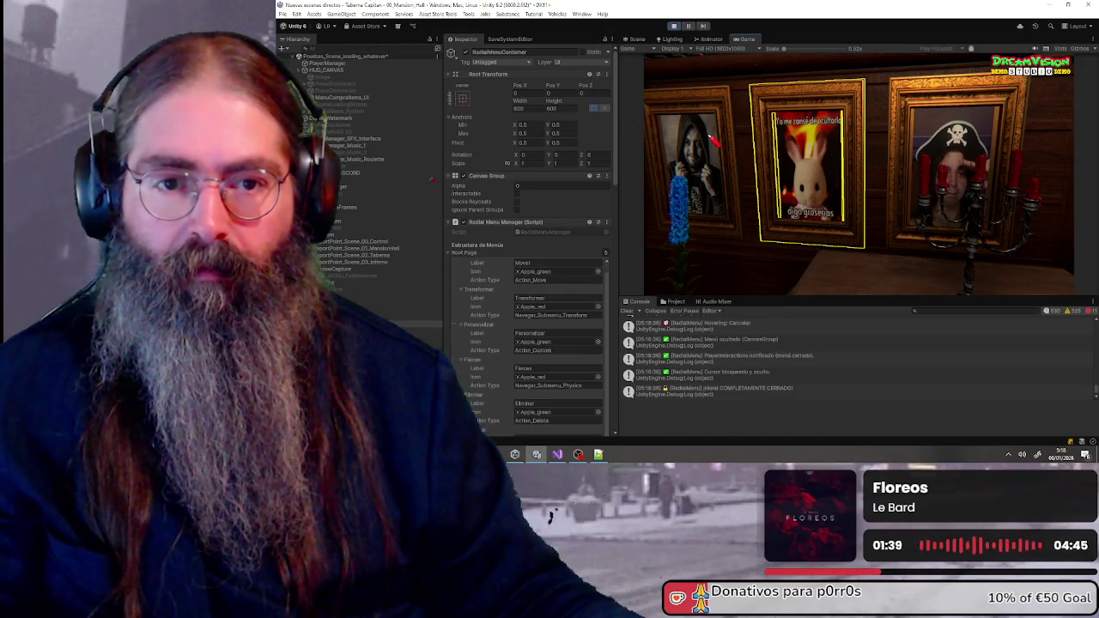
# Walk back from the picture frames to view the hall and the potted plant
pyautogui.press('s')
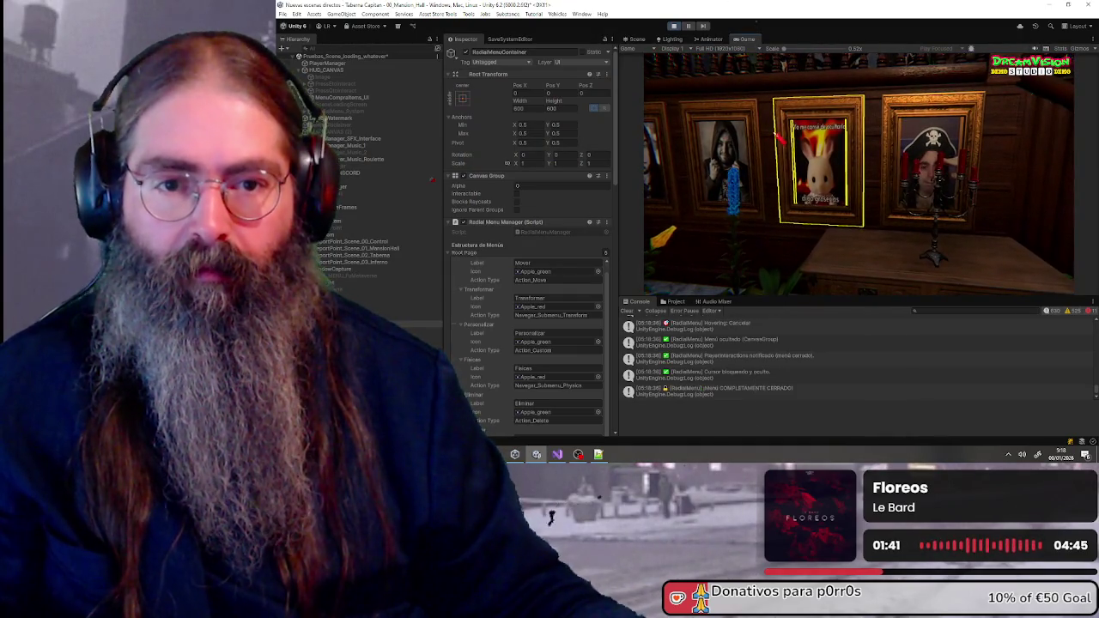
pyautogui.press('w')
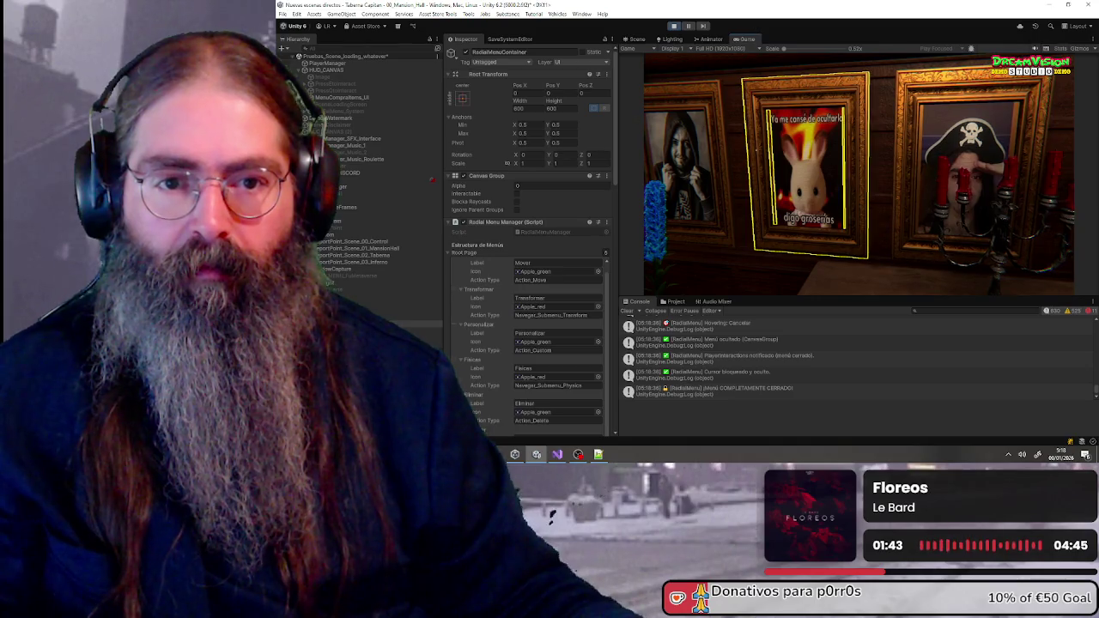
pyautogui.press('s')
pyautogui.moveTo(859, 172)
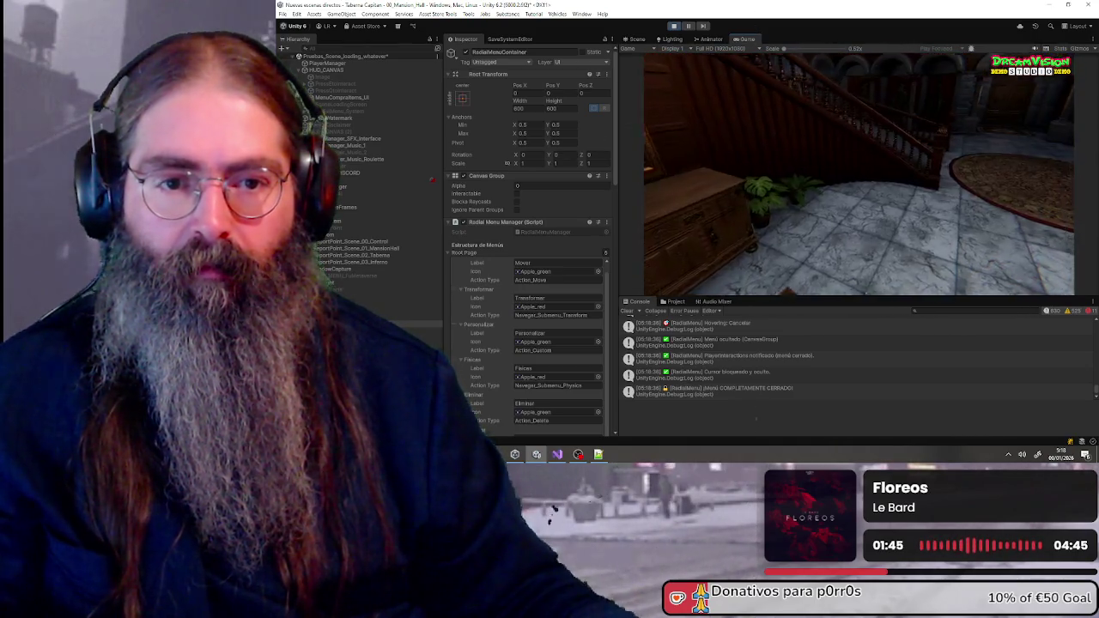
pyautogui.press('s')
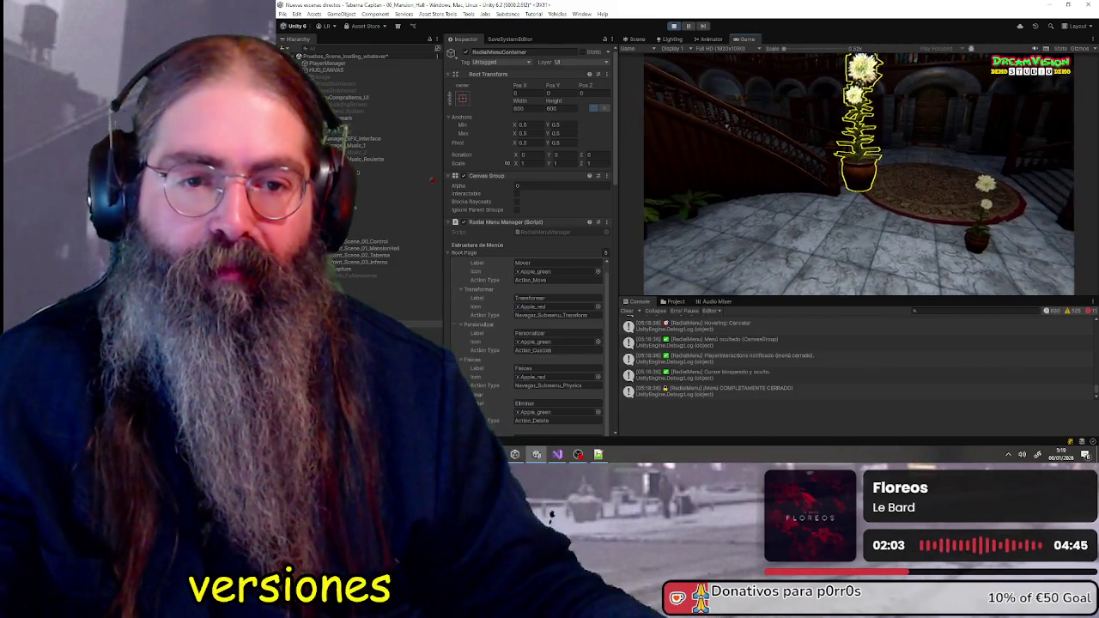
# Dismiss the Windows Start menu and select ButtonsParent in the Hierarchy
pyautogui.press('super')
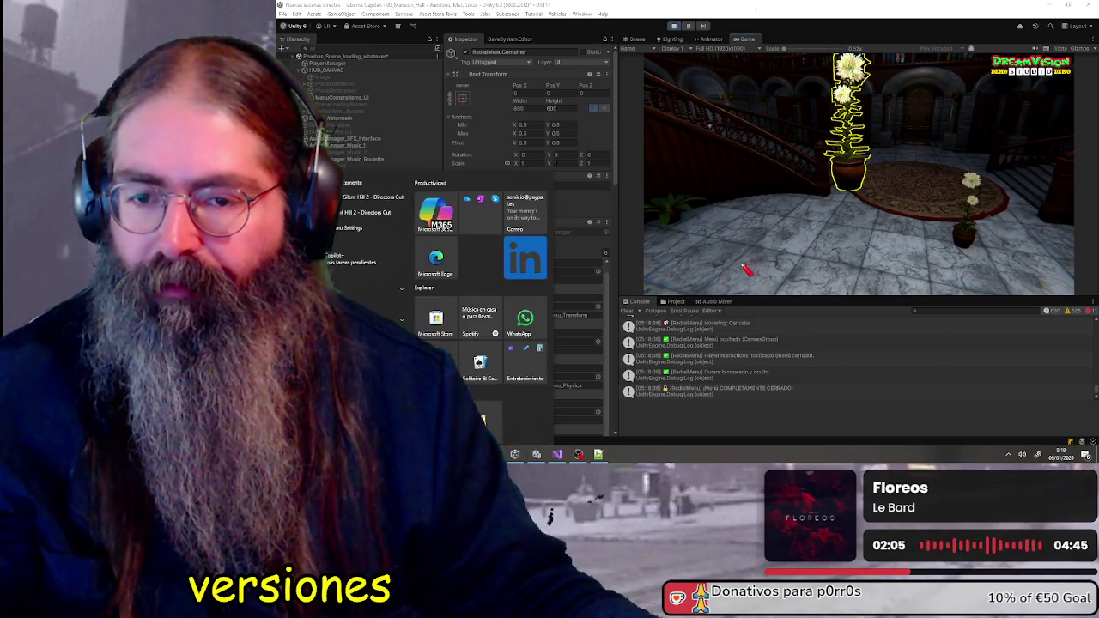
pyautogui.press('Escape')
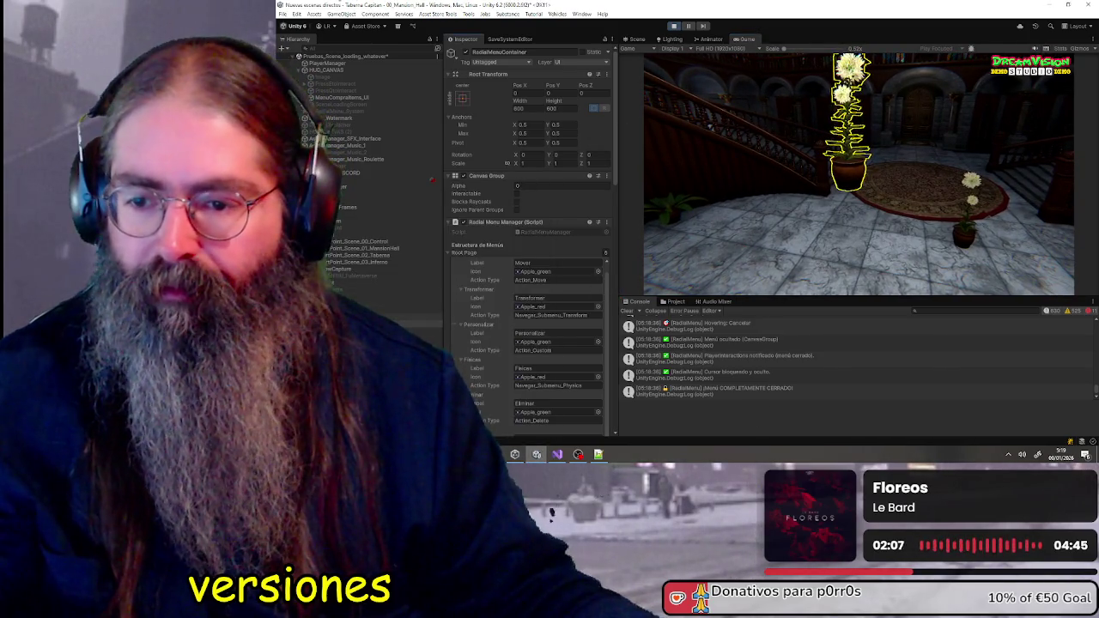
pyautogui.press('Down')
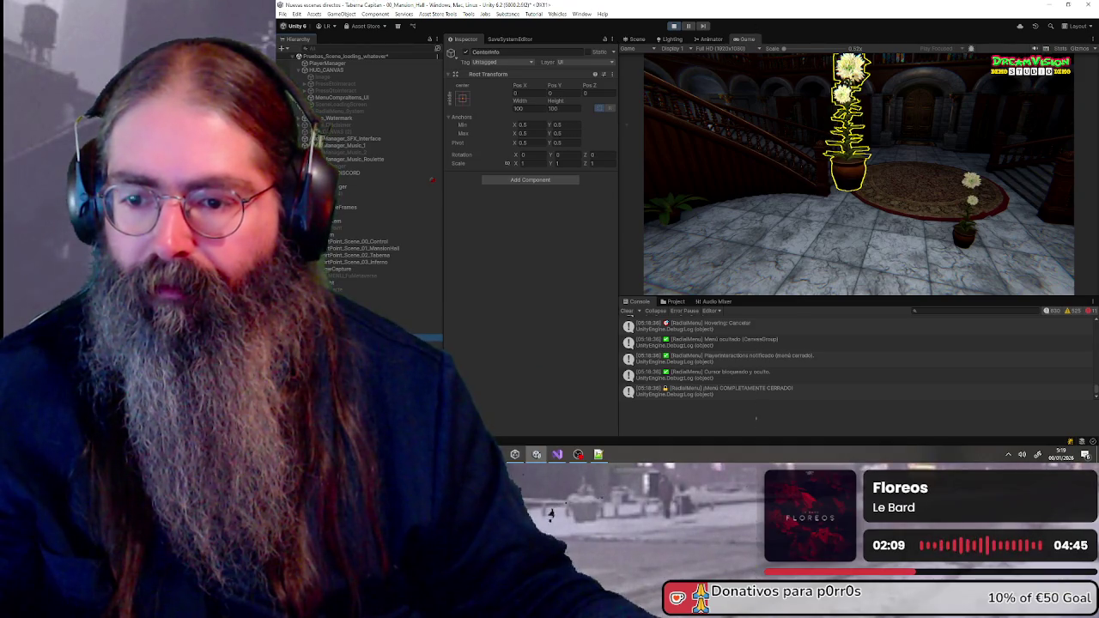
pyautogui.press('Down')
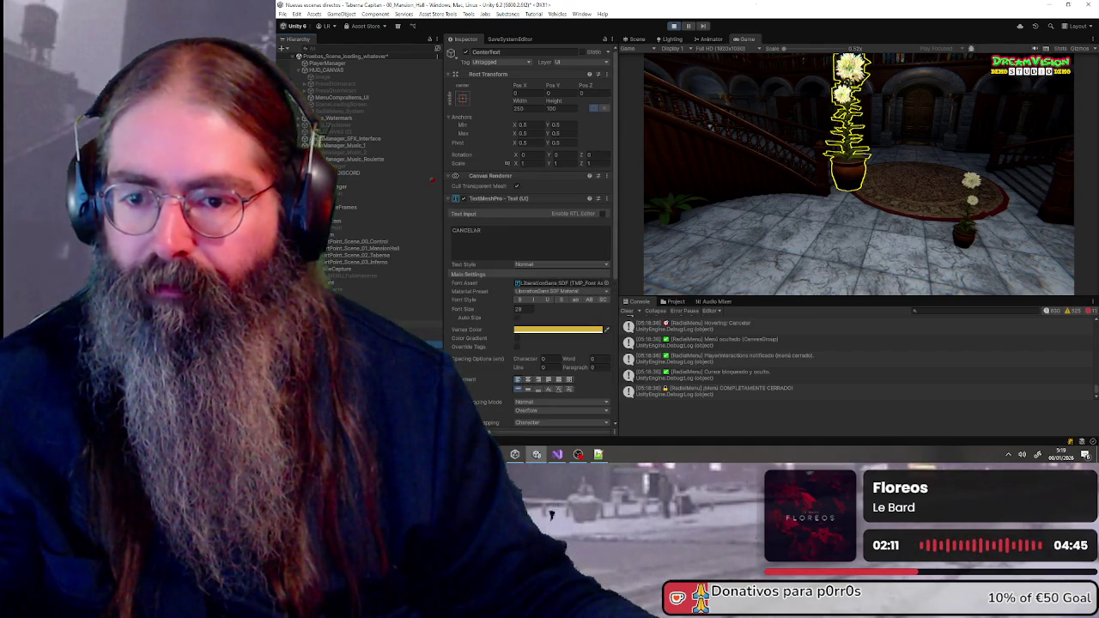
pyautogui.click(427, 324)
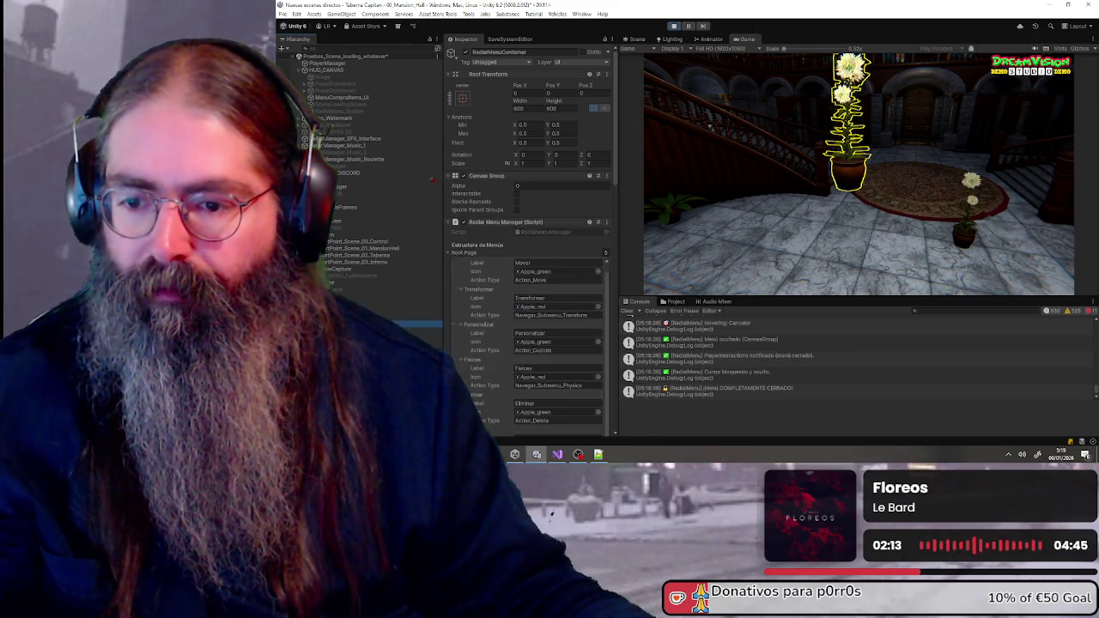
pyautogui.press('Down')
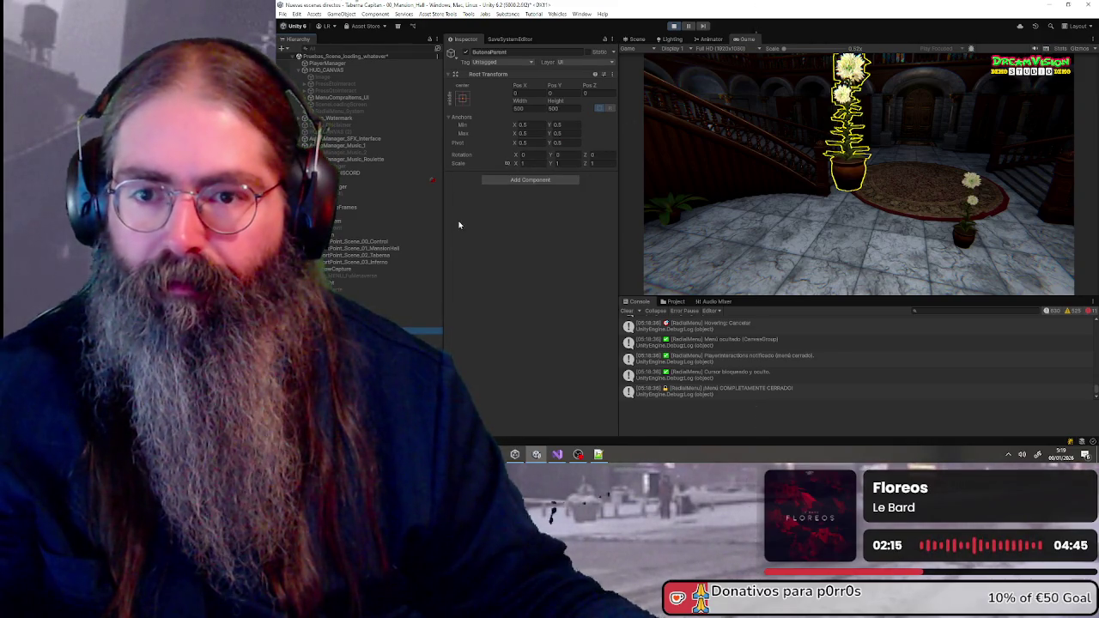
pyautogui.press('Down')
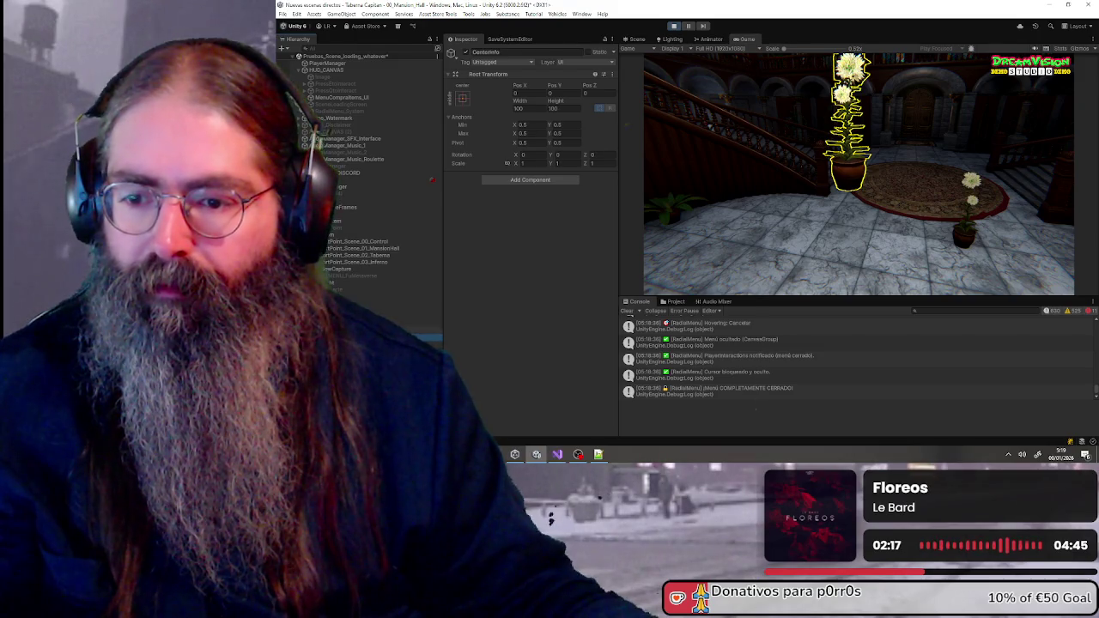
pyautogui.click(427, 324)
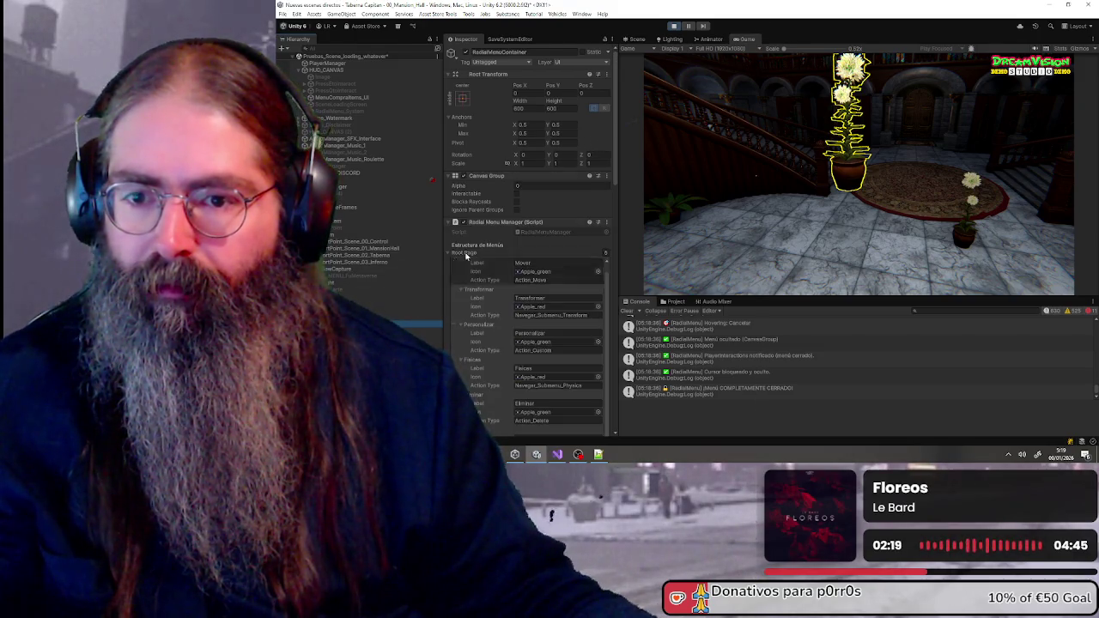
pyautogui.scroll(-10, 469, 256)
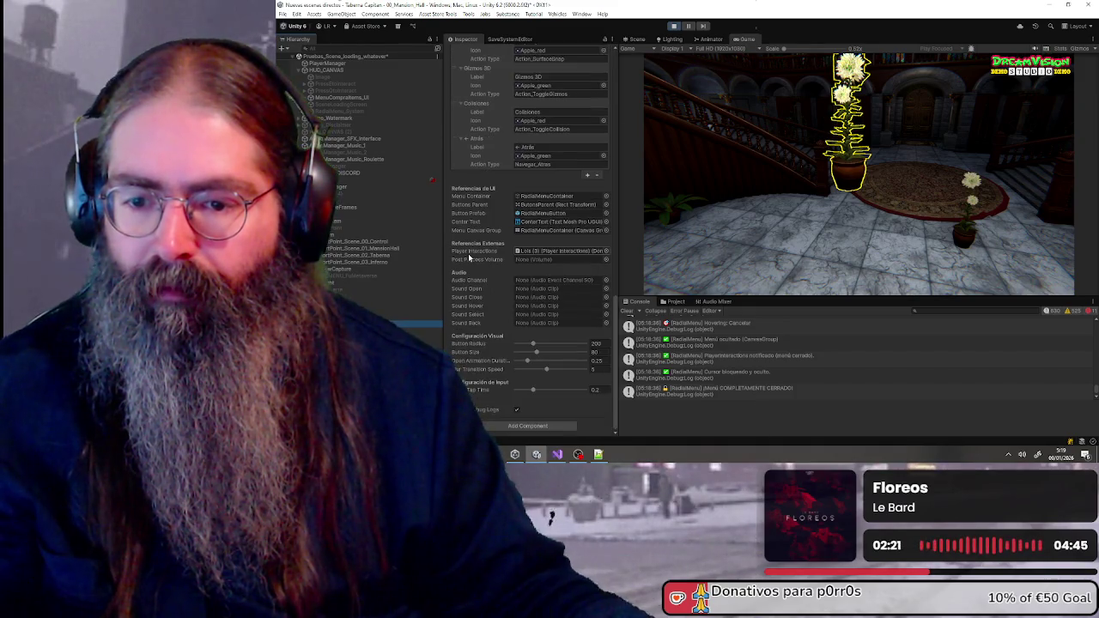
pyautogui.press('Down')
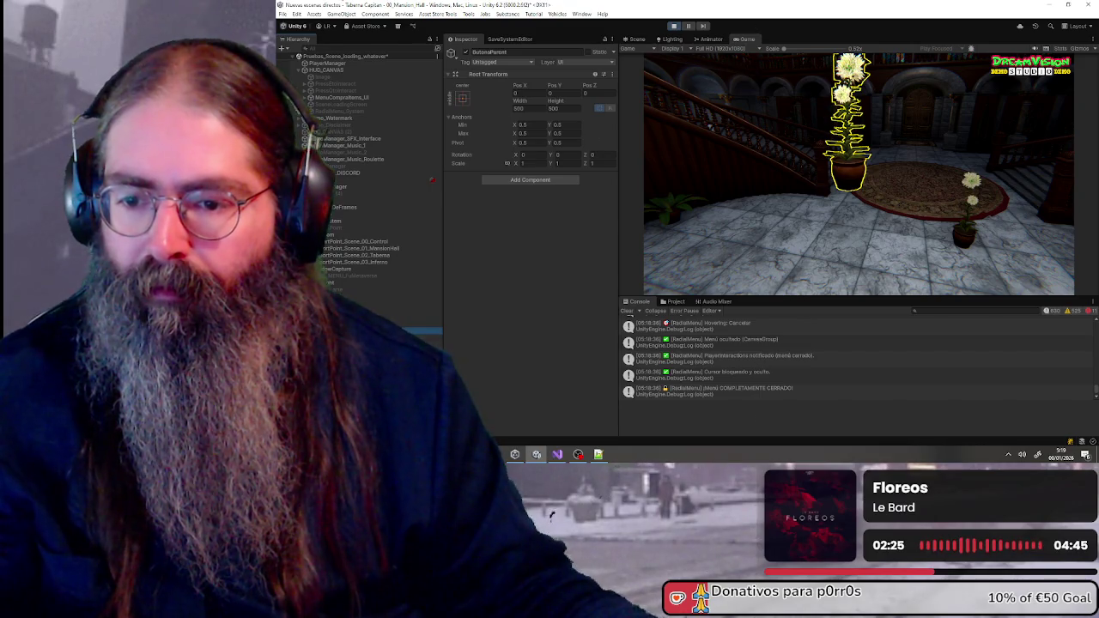
pyautogui.press('Down')
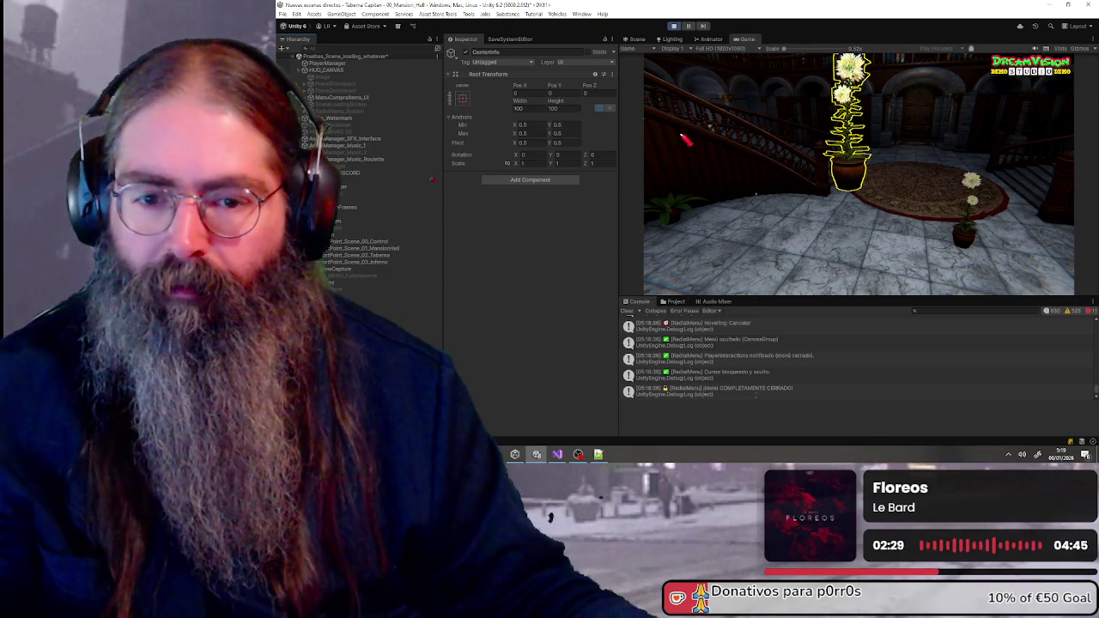
# Rotate the tilted plant via the radial menu's transform options, repeating Rotar Vertical until upright
pyautogui.press('Tab')
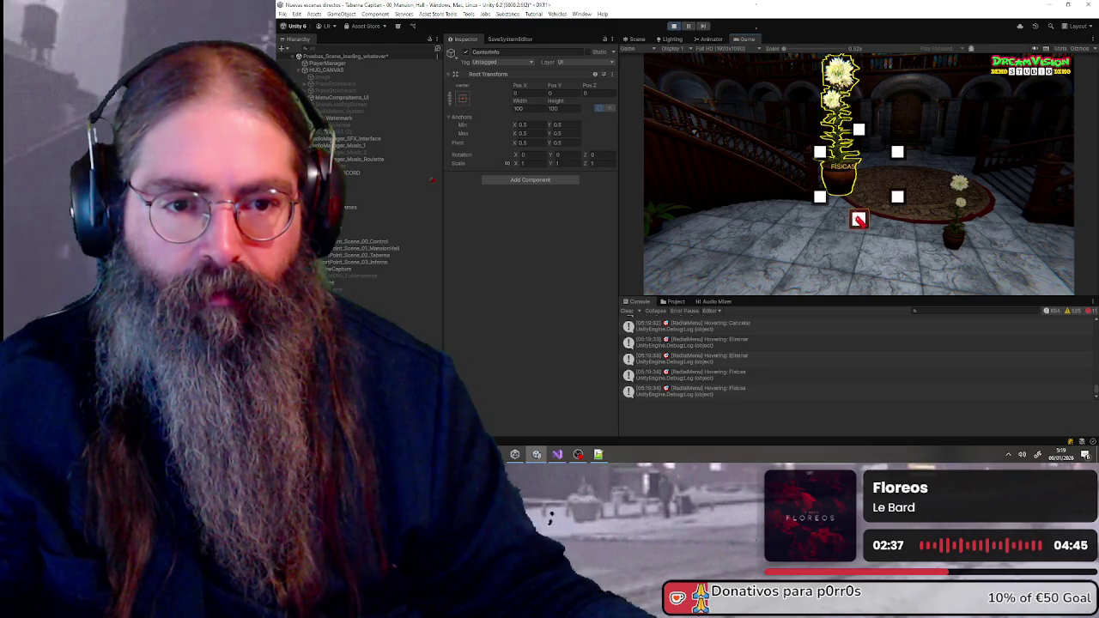
pyautogui.click(897, 153)
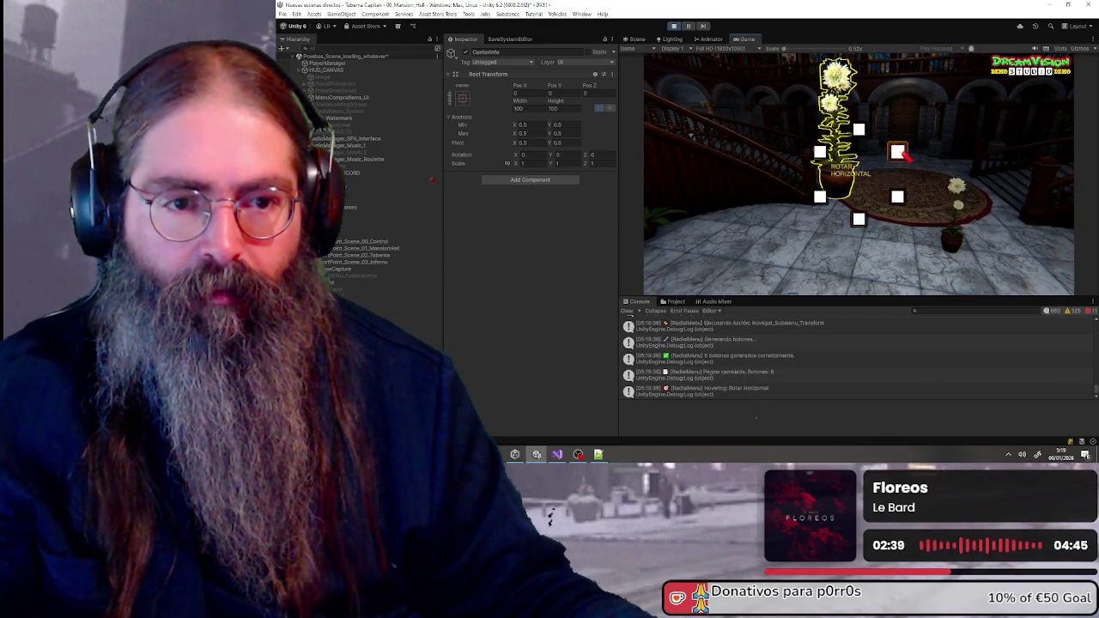
pyautogui.click(897, 153)
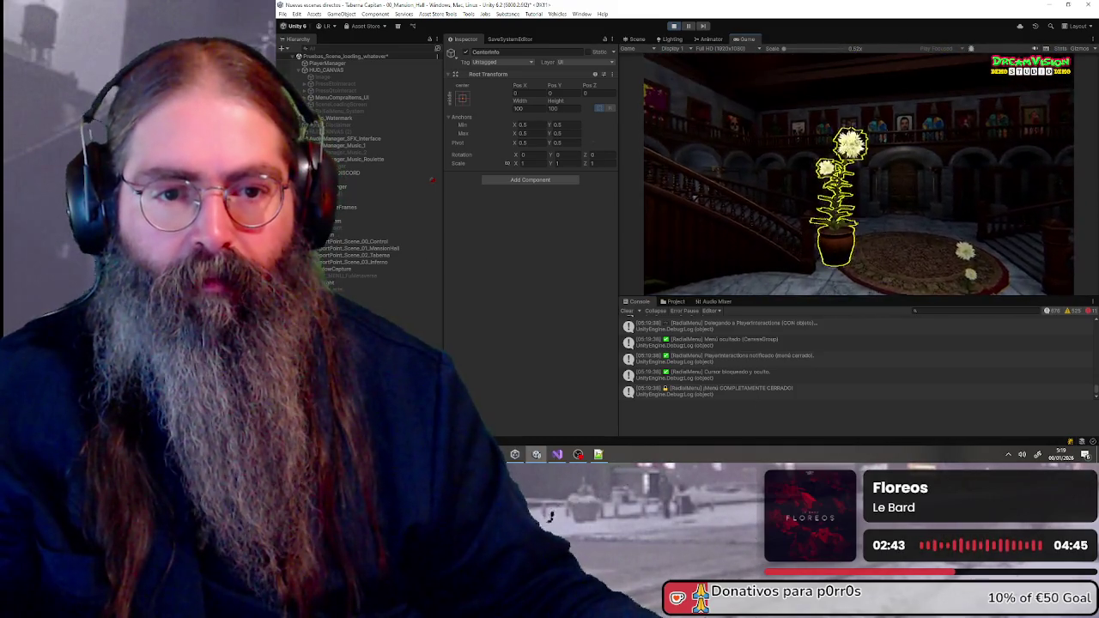
pyautogui.press('r')
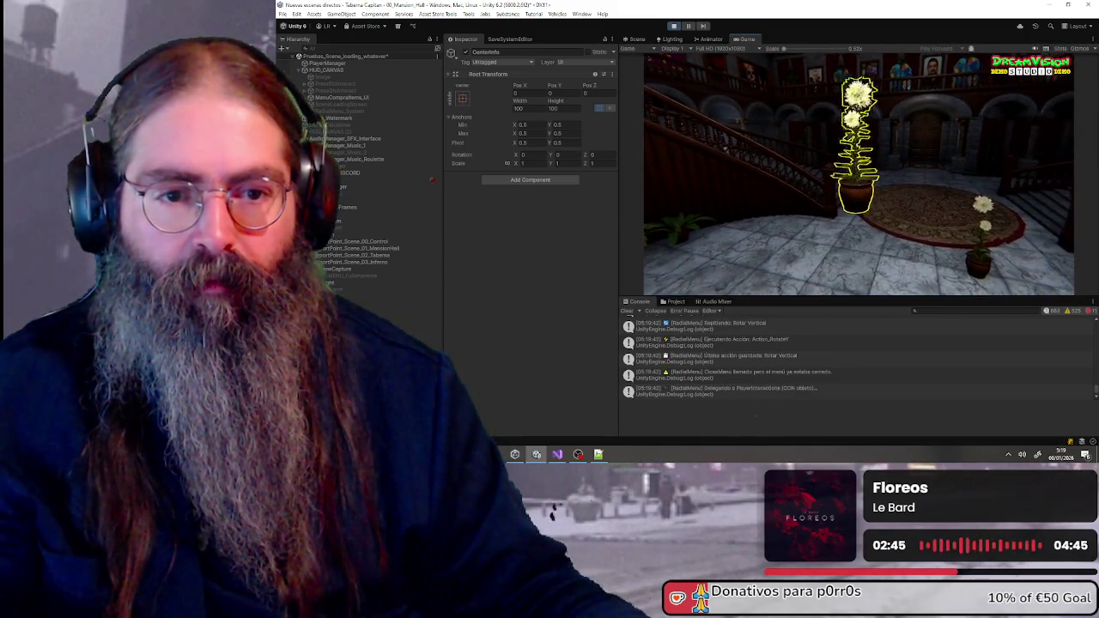
pyautogui.press('r')
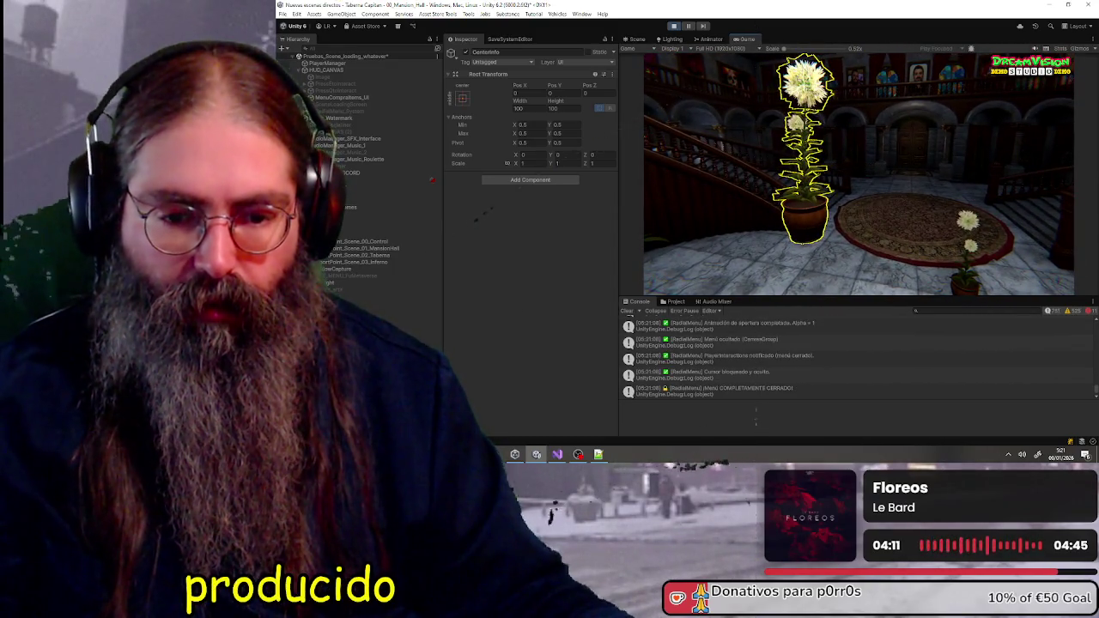
# Open and cancel the plant's radial menu twice, then exit Play mode
pyautogui.press('e')
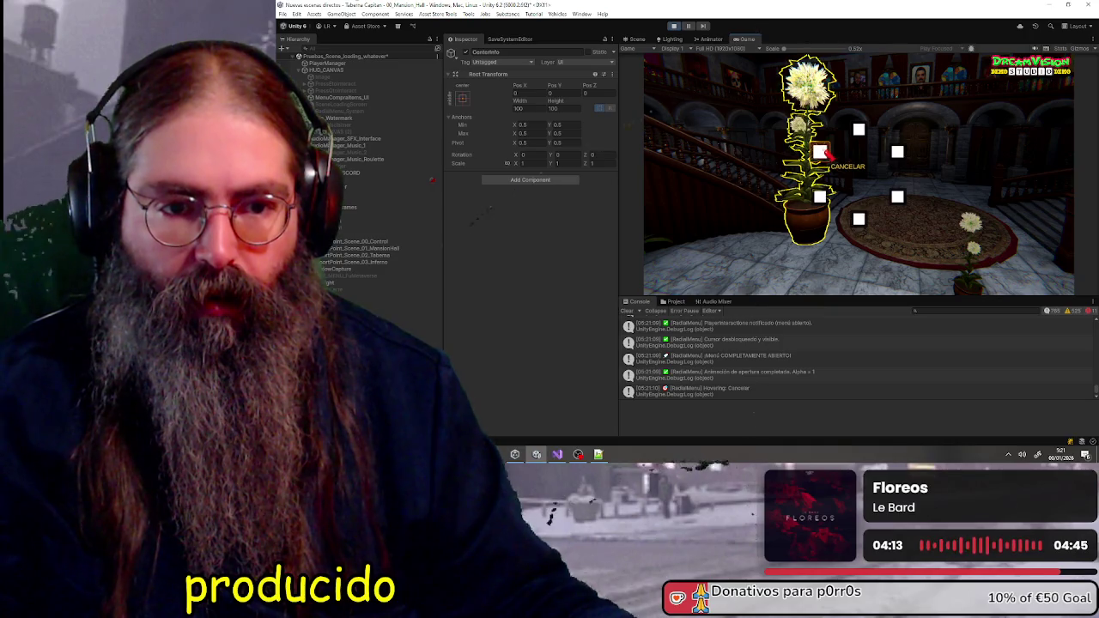
pyautogui.press('q')
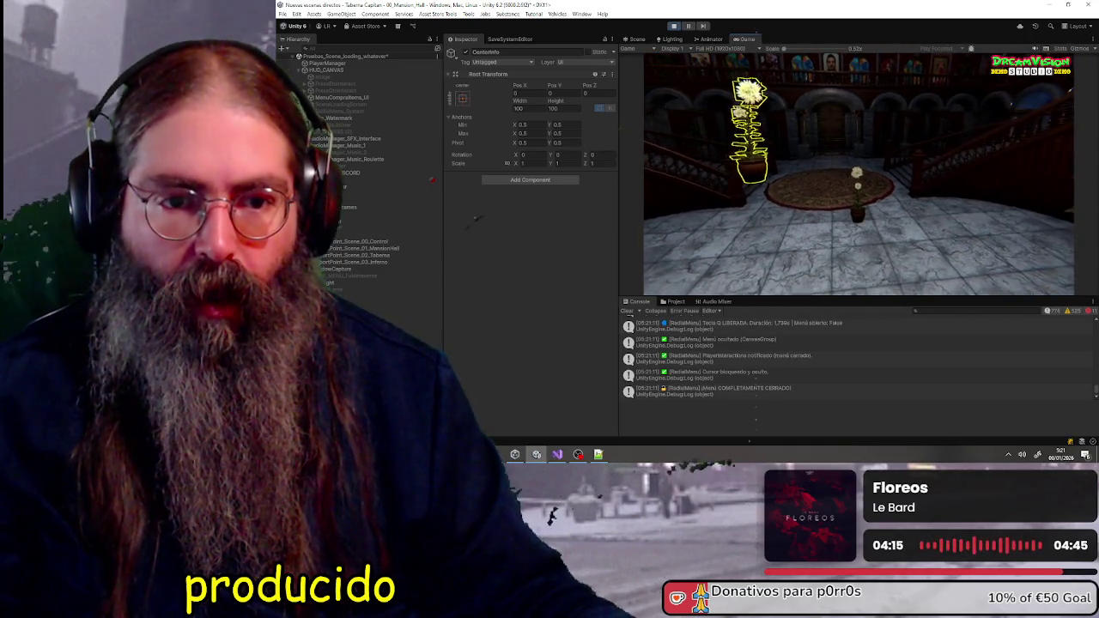
pyautogui.press('q')
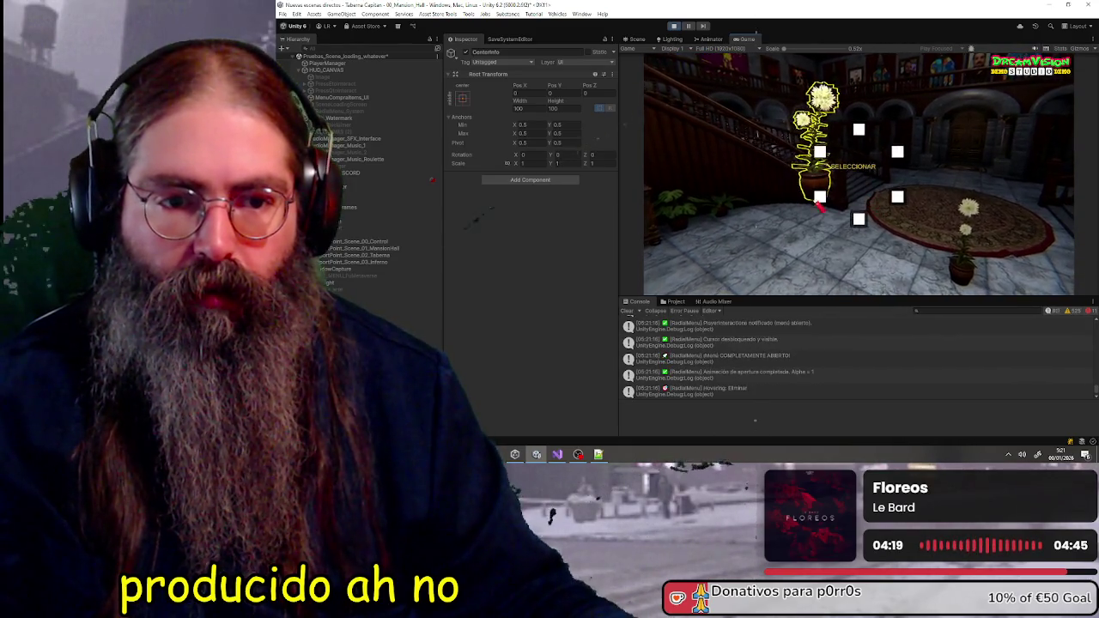
pyautogui.press('q')
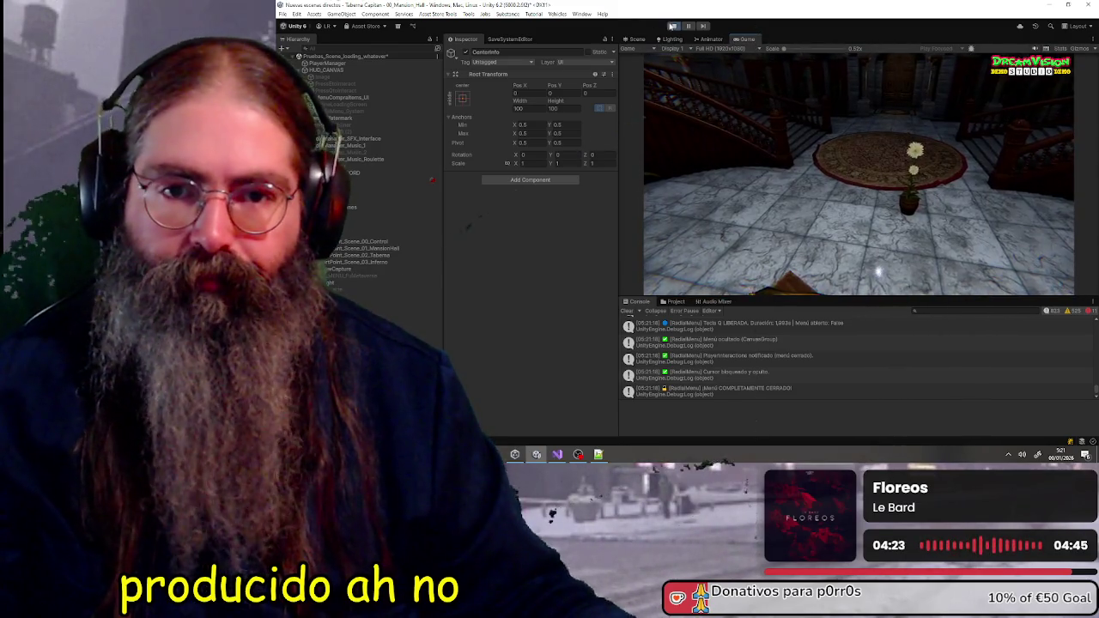
pyautogui.click(673, 25)
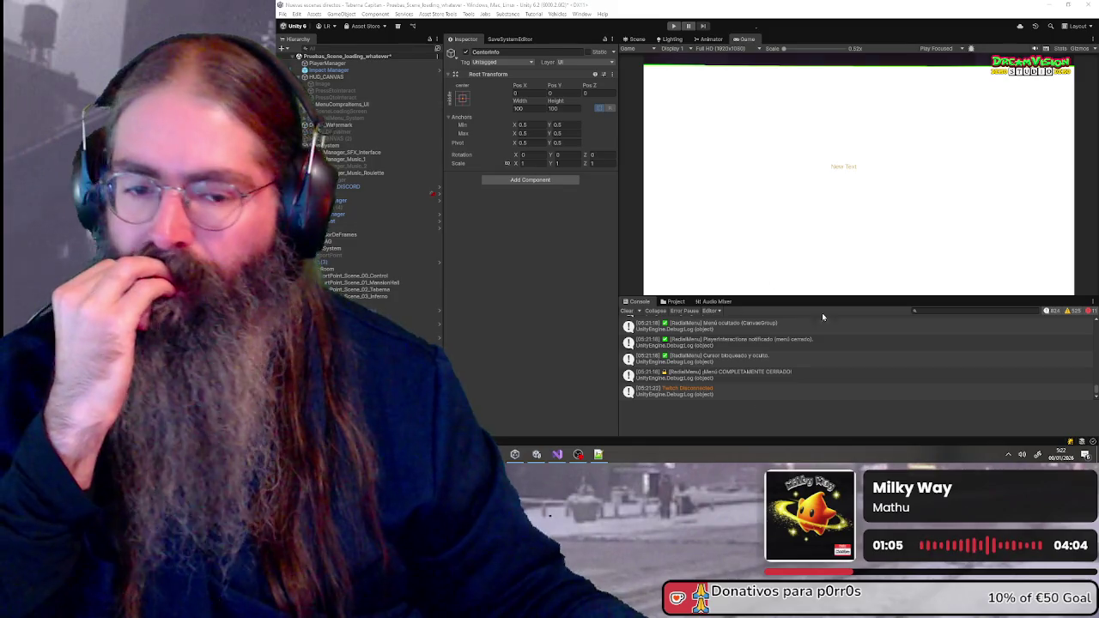
# Search the Project assets for 'radial' and preview the RadialMenuButton.cs script
pyautogui.click(673, 302)
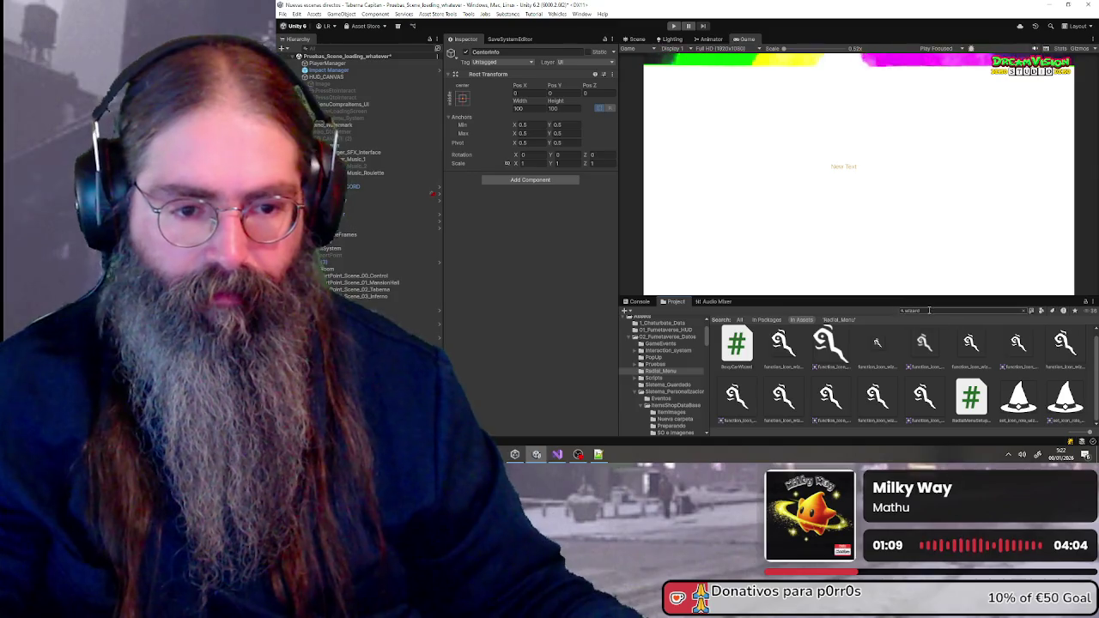
pyautogui.click(928, 311)
pyautogui.write('radial')
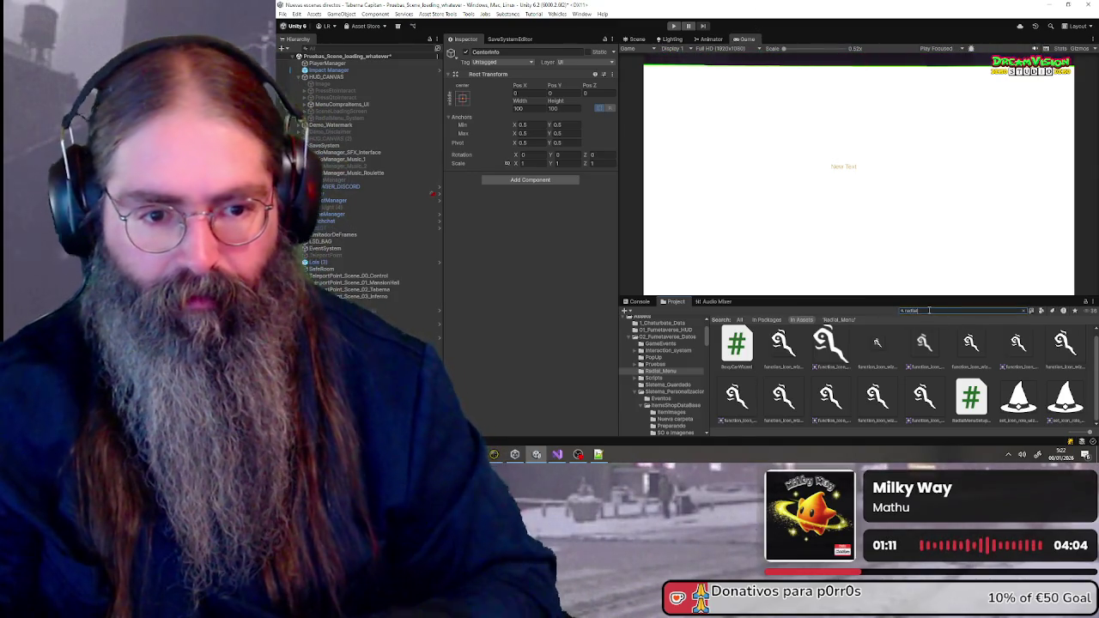
pyautogui.click(736, 396)
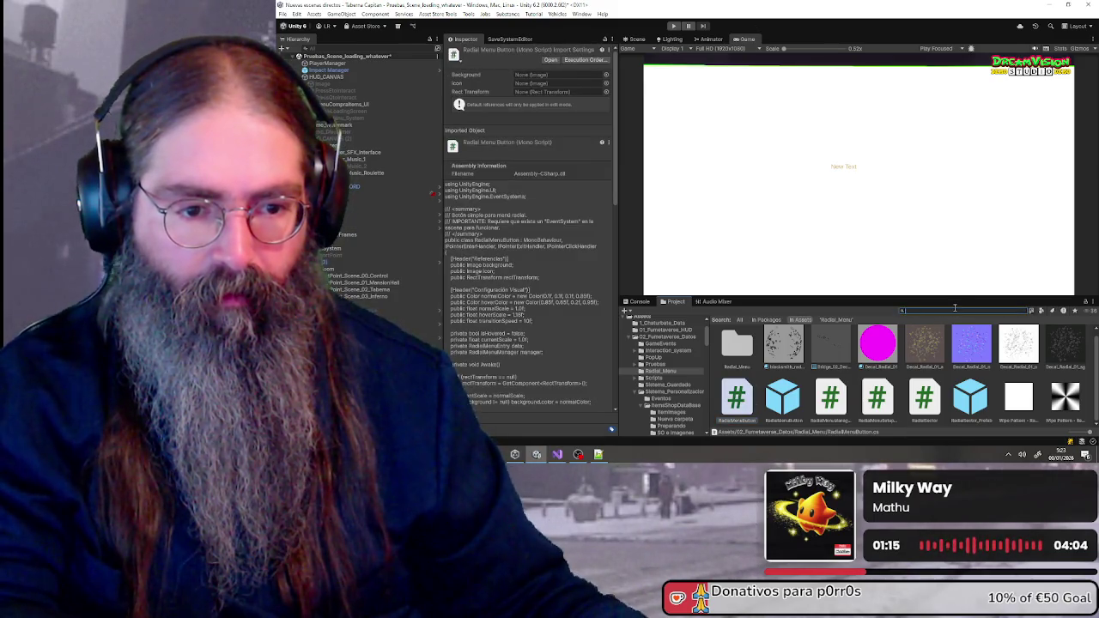
# Open the RadialMenuButton prefab and make its Icon image colour fully transparent
pyautogui.click(1024, 311)
pyautogui.doubleClick(783, 348)
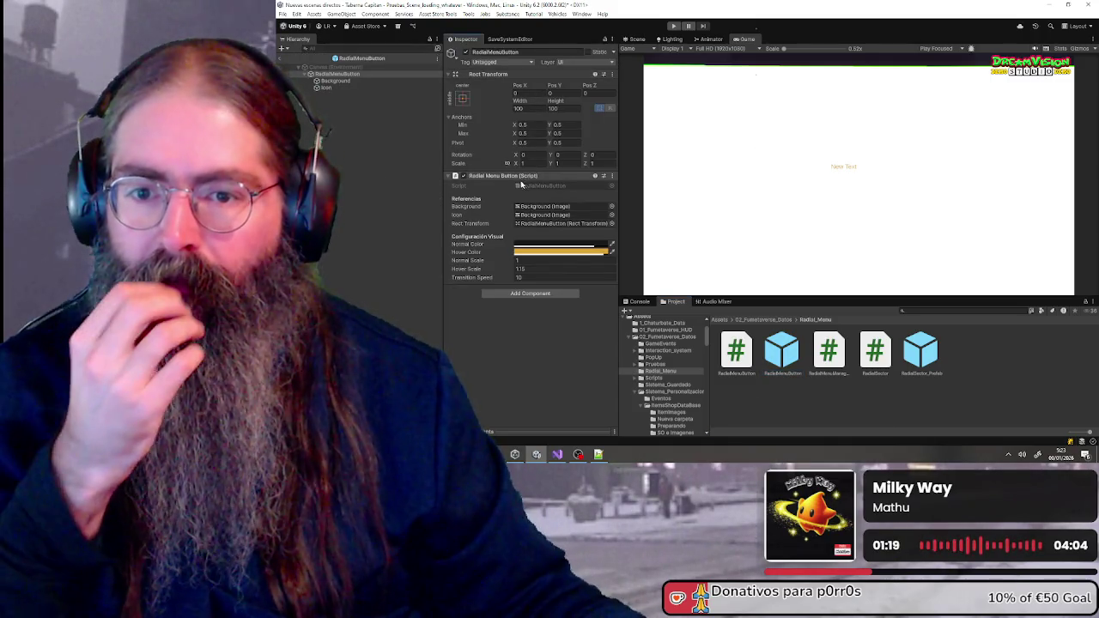
pyautogui.click(351, 88)
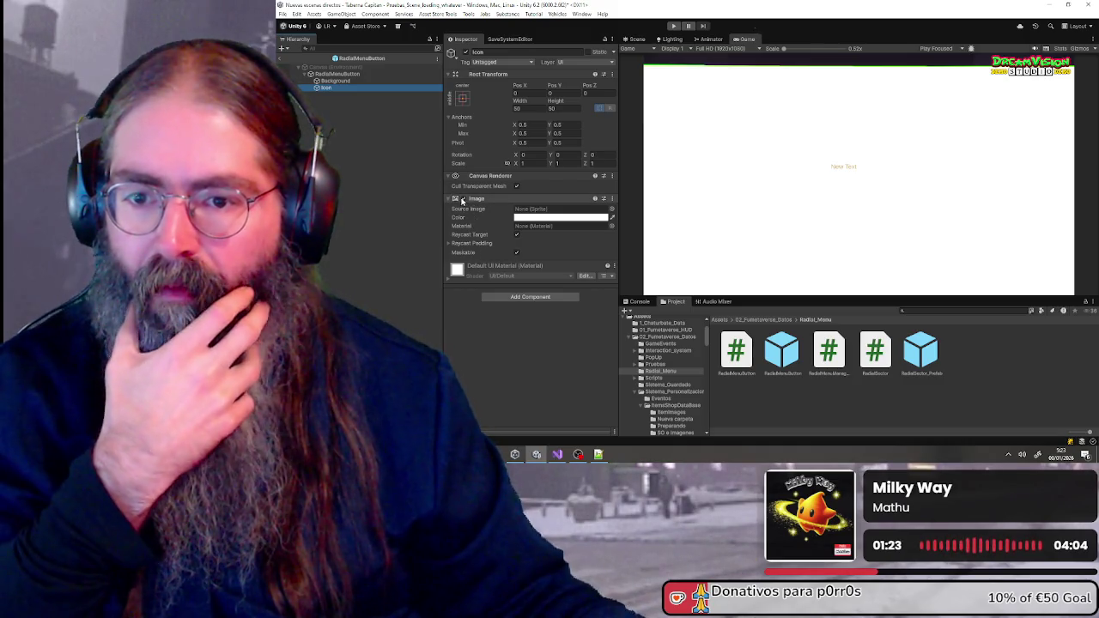
pyautogui.click(537, 220)
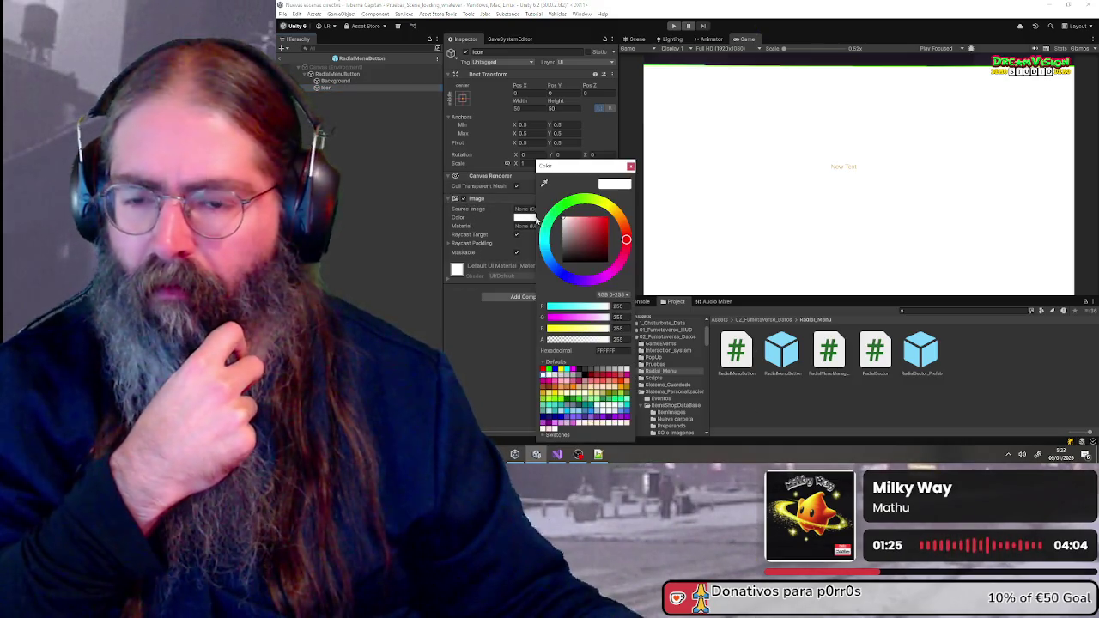
pyautogui.moveTo(599, 341); pyautogui.dragTo(527, 339)
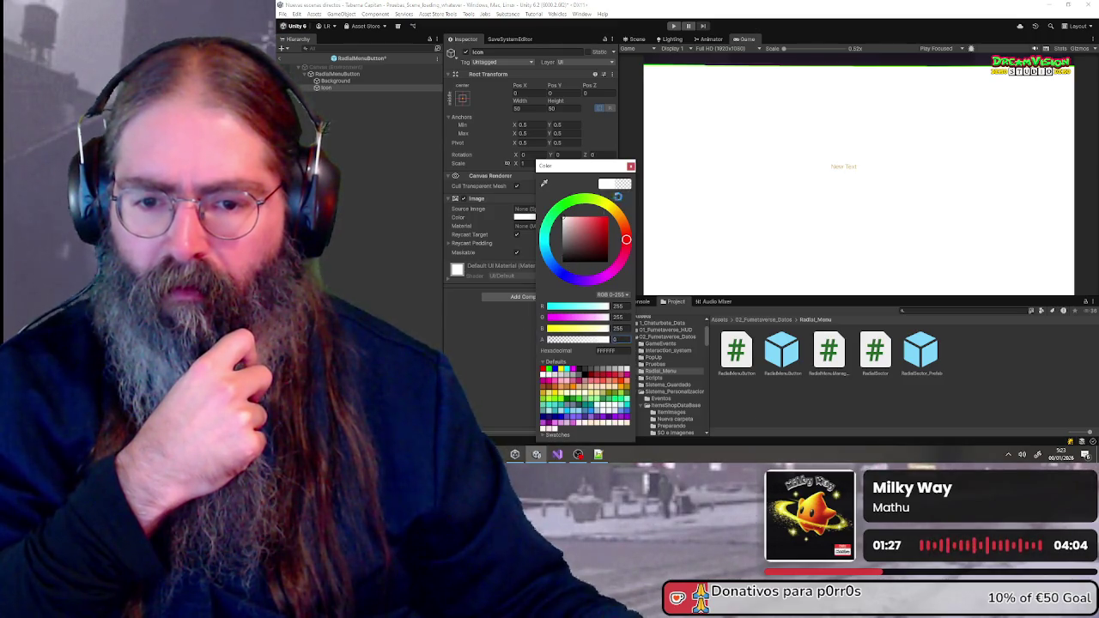
pyautogui.click(632, 166)
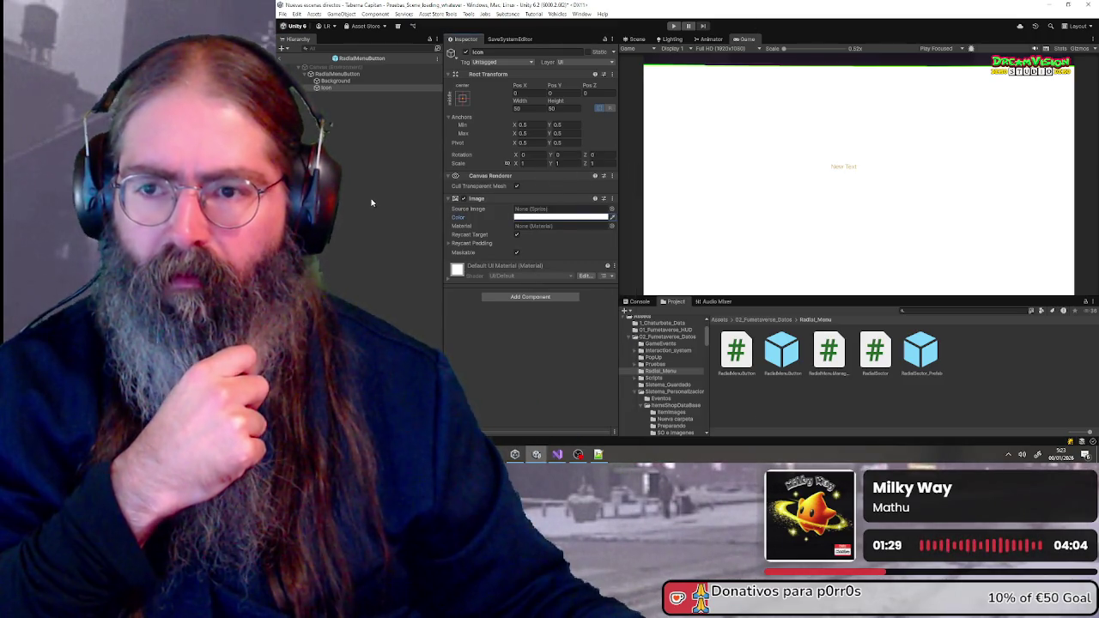
# Check the Background, Icon and root objects, then exit Prefab Mode to the scene
pyautogui.click(278, 59)
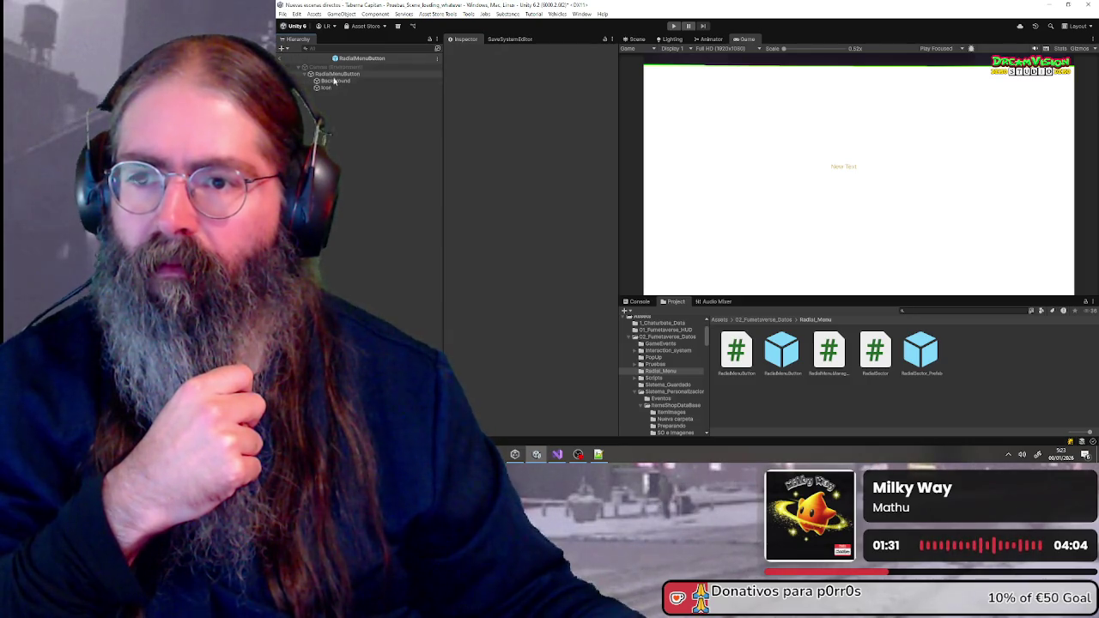
pyautogui.click(337, 81)
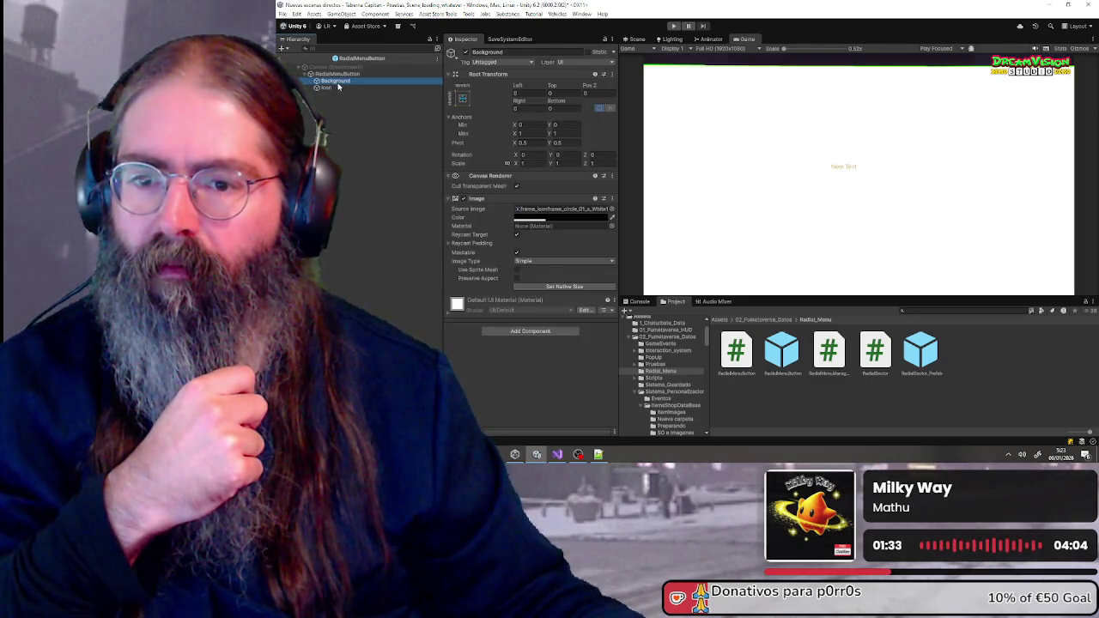
pyautogui.click(338, 88)
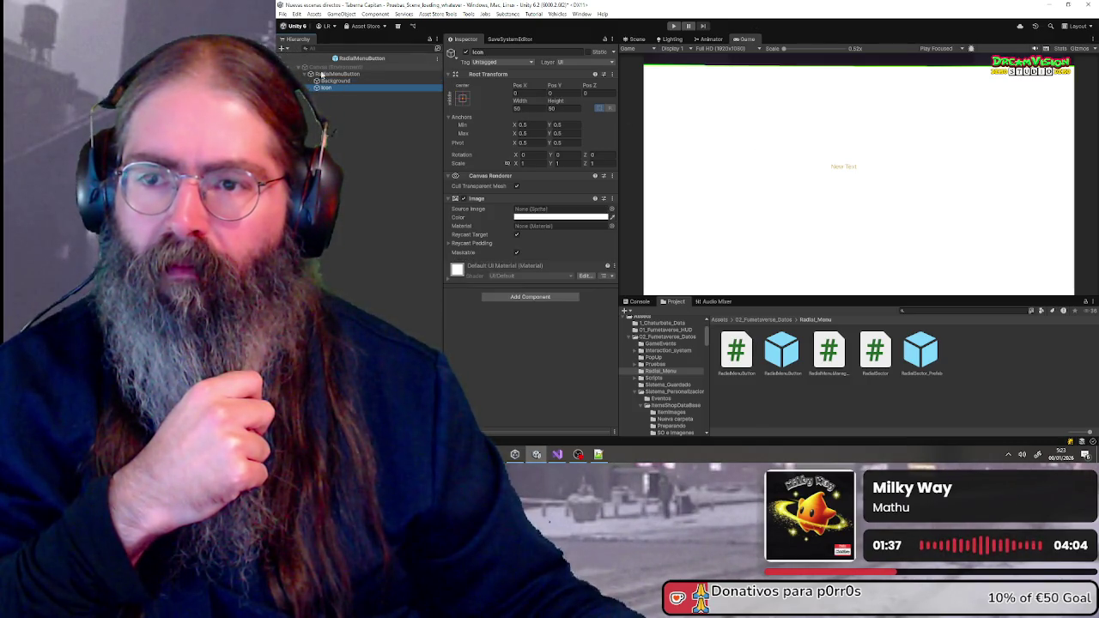
pyautogui.click(325, 74)
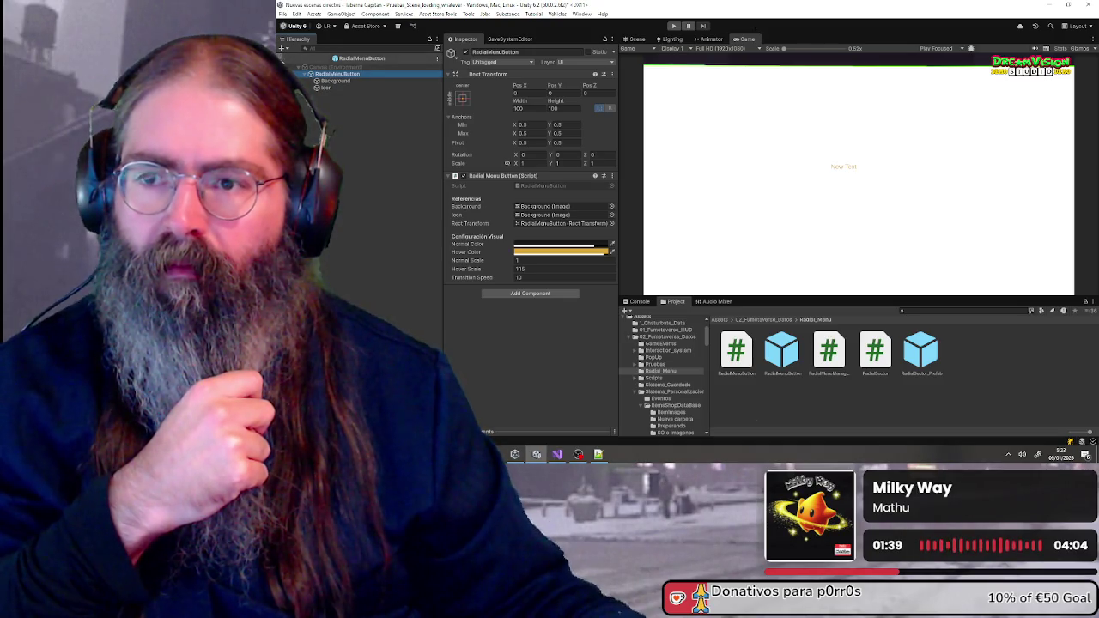
pyautogui.click(281, 58)
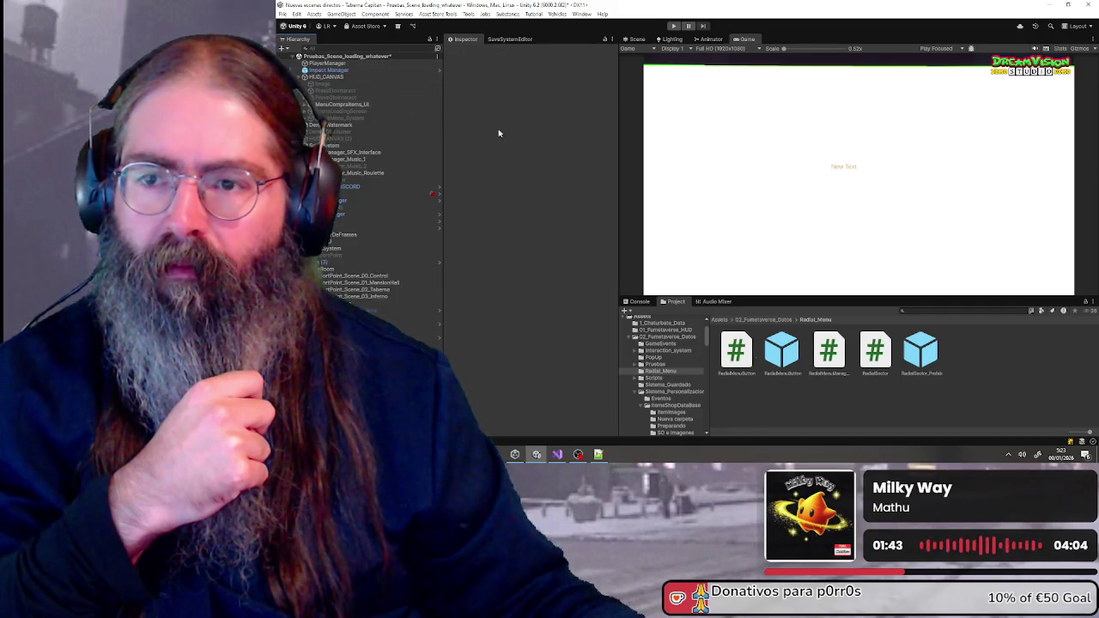
# Play the game into the mansion, open the pause menu, stop, and start it again
pyautogui.click(674, 27)
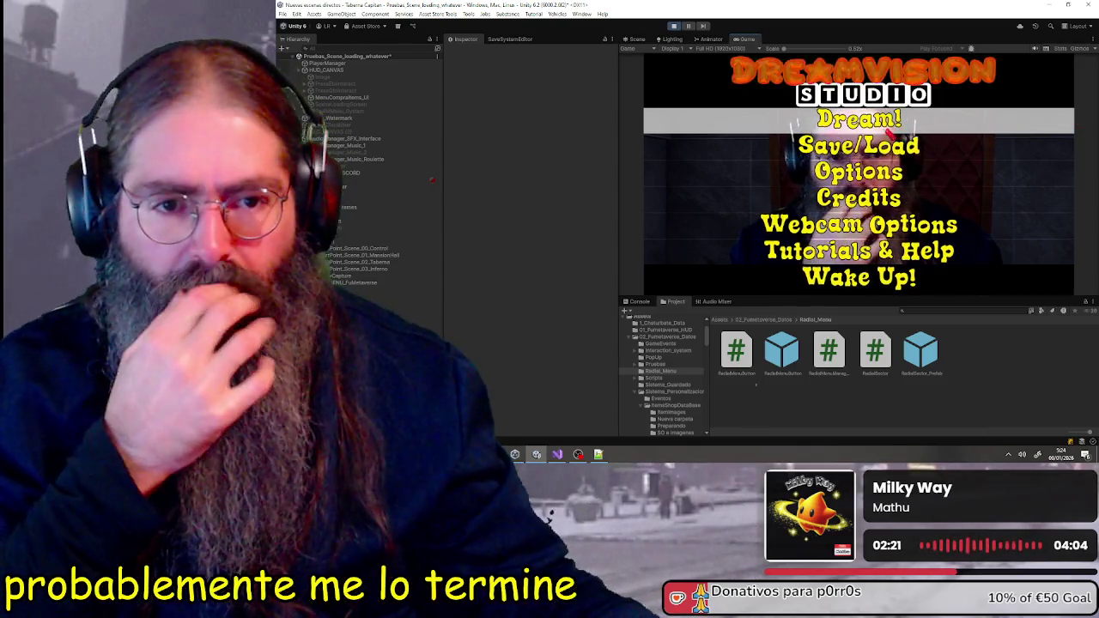
pyautogui.press('Return')
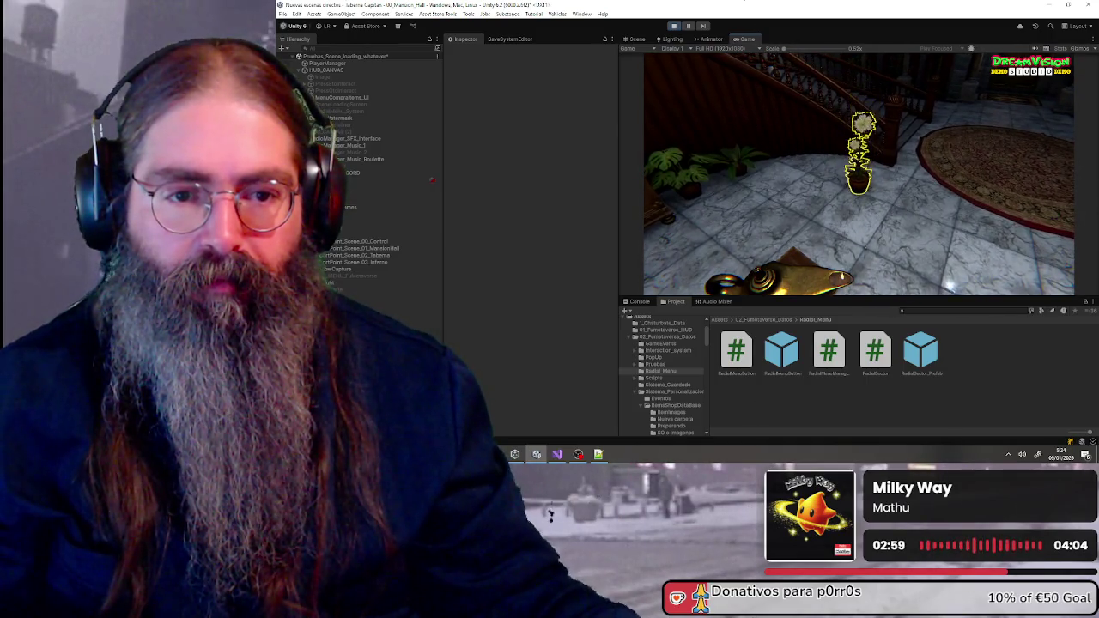
pyautogui.press('Escape')
pyautogui.press('Escape')
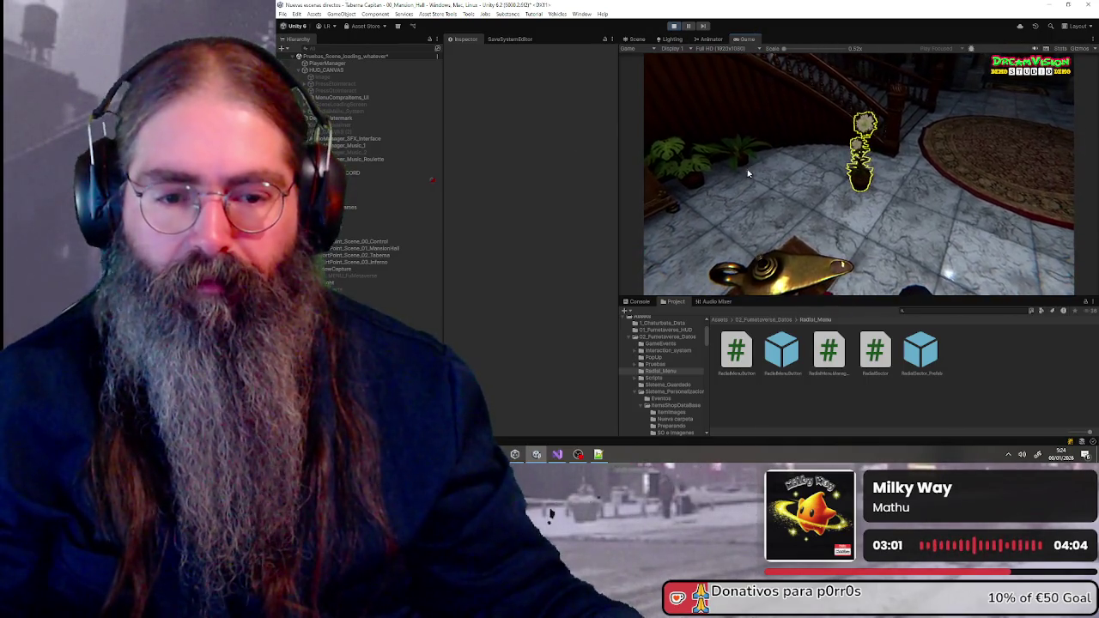
pyautogui.click(674, 25)
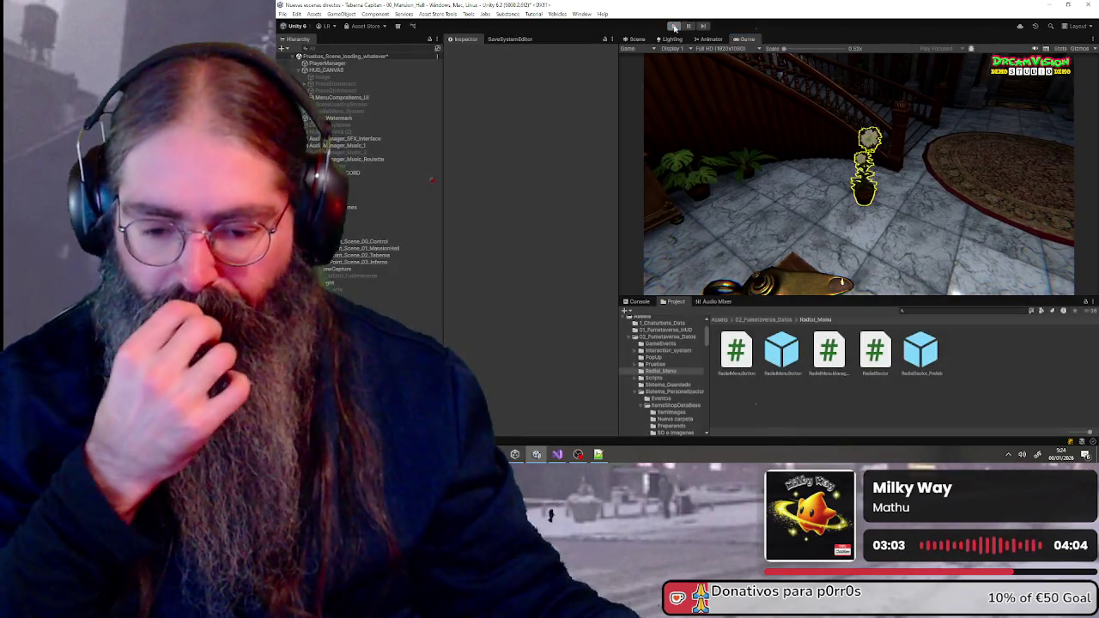
pyautogui.click(674, 25)
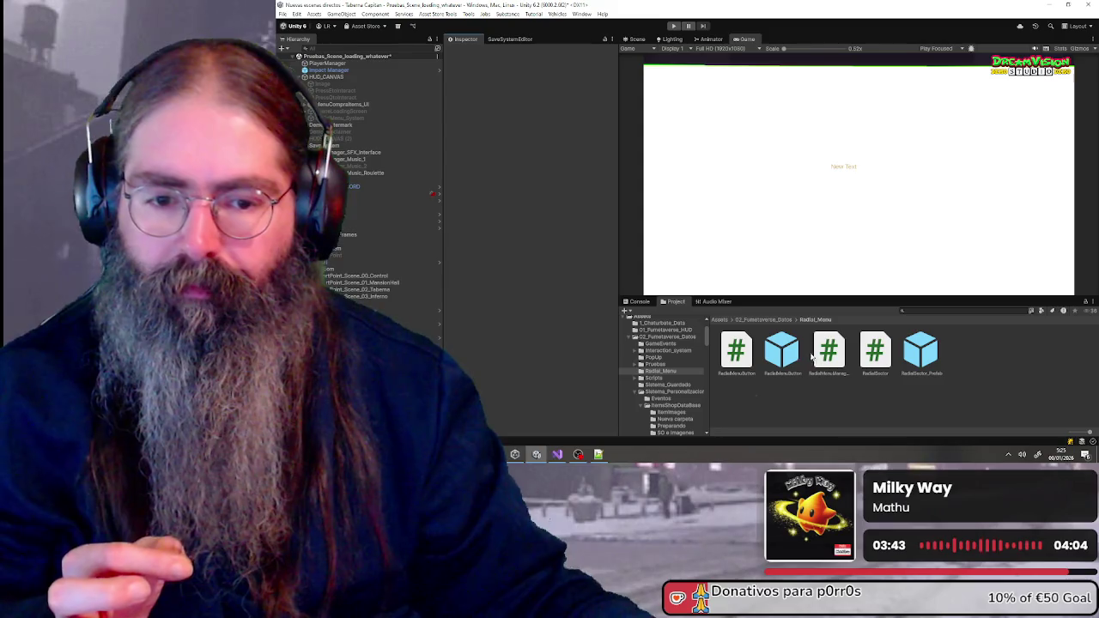
# Check the RadialMenuButton prefab's normal colour, then open the prefab for editing
pyautogui.click(781, 352)
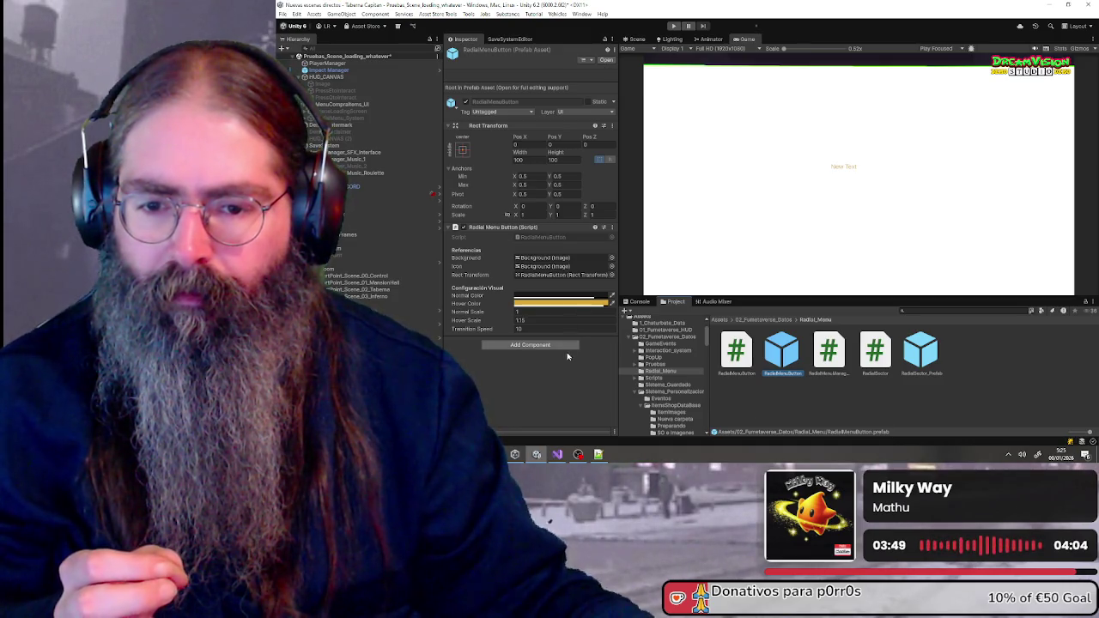
pyautogui.click(544, 297)
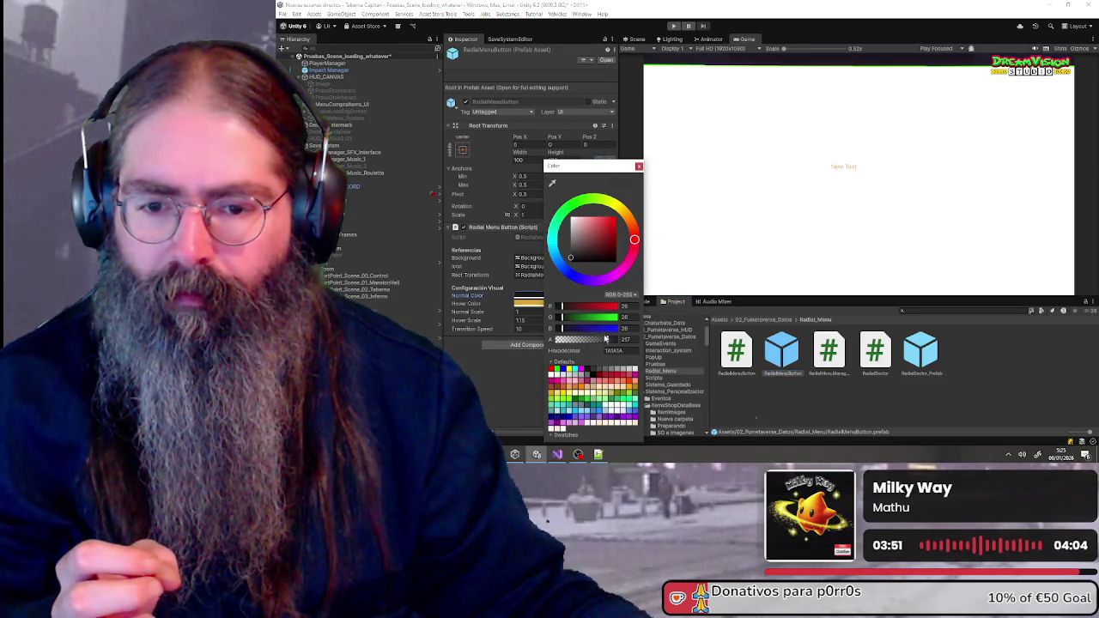
pyautogui.click(640, 167)
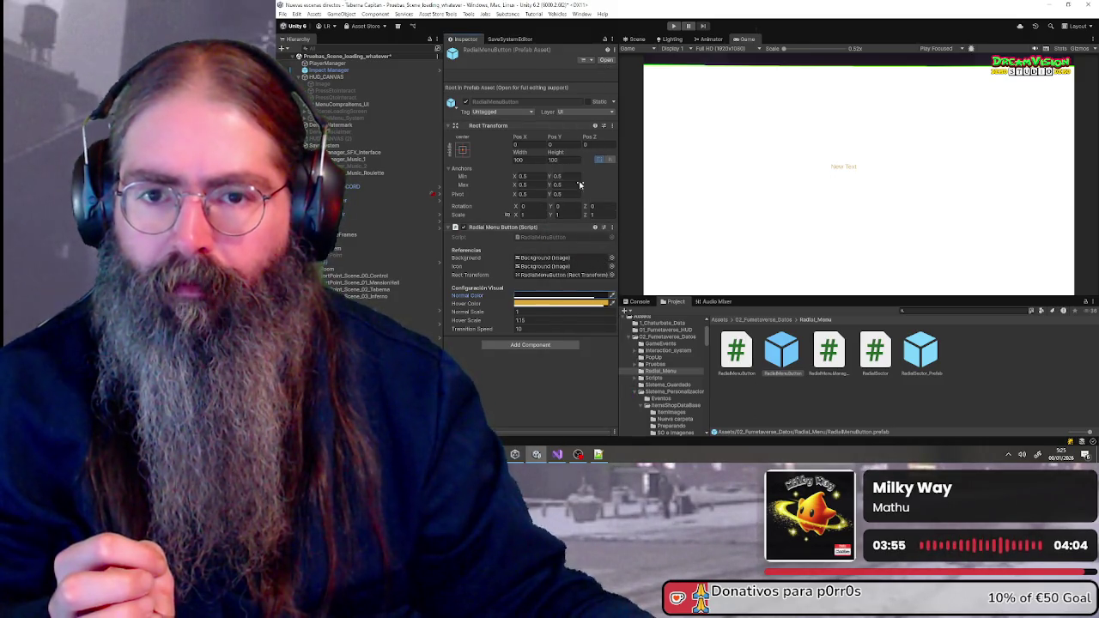
pyautogui.click(607, 60)
# Set the Background child's Image Color alpha to 200
pyautogui.click(336, 79)
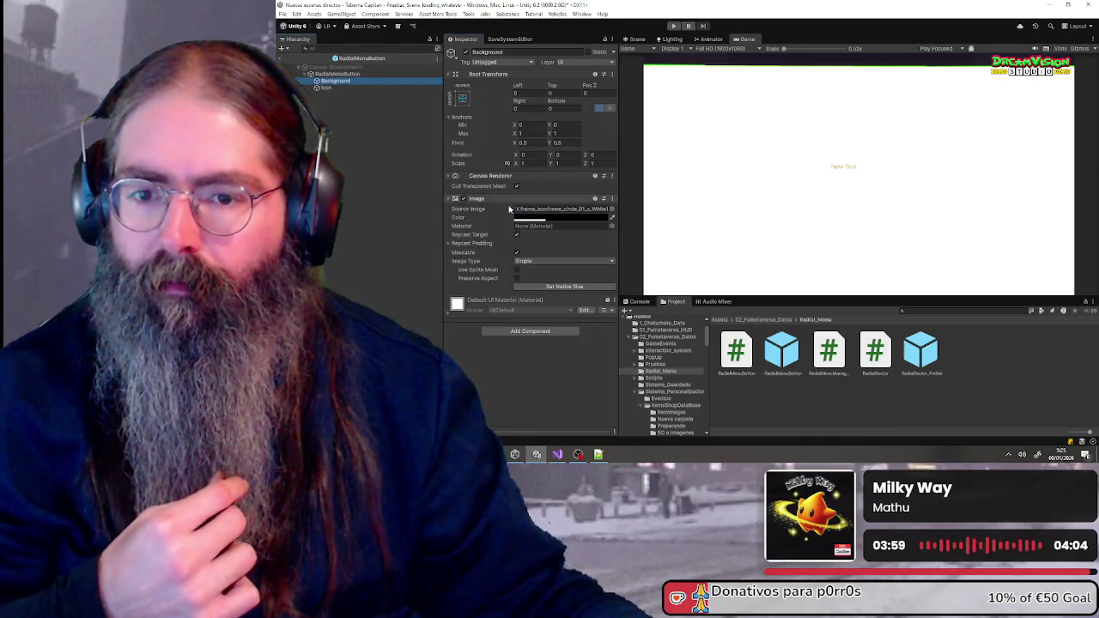
pyautogui.click(549, 217)
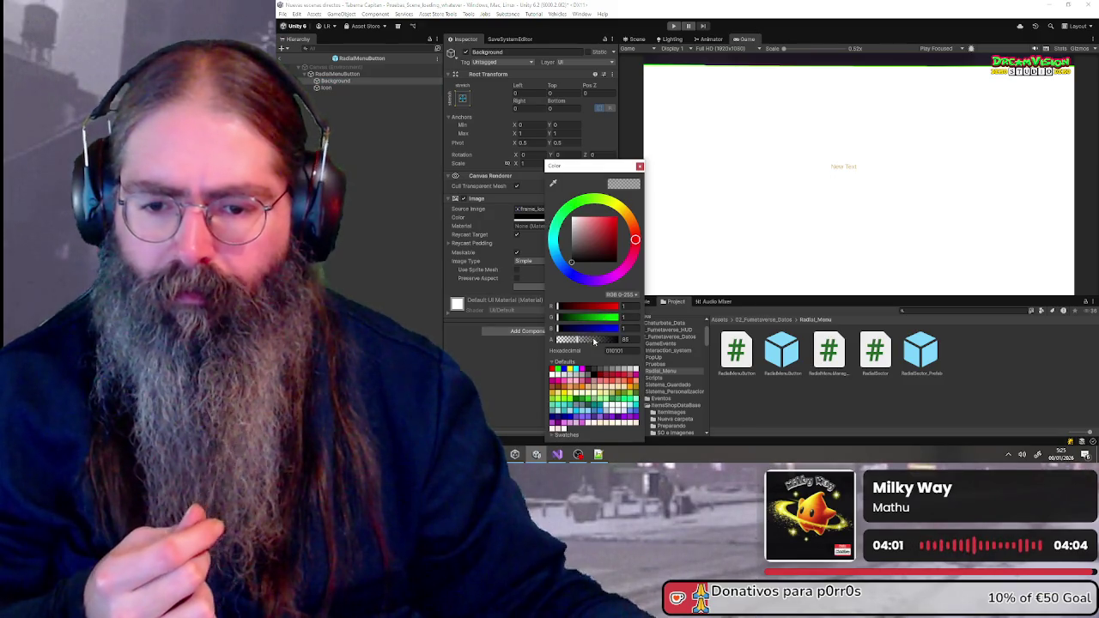
pyautogui.moveTo(594, 342); pyautogui.dragTo(629, 341)
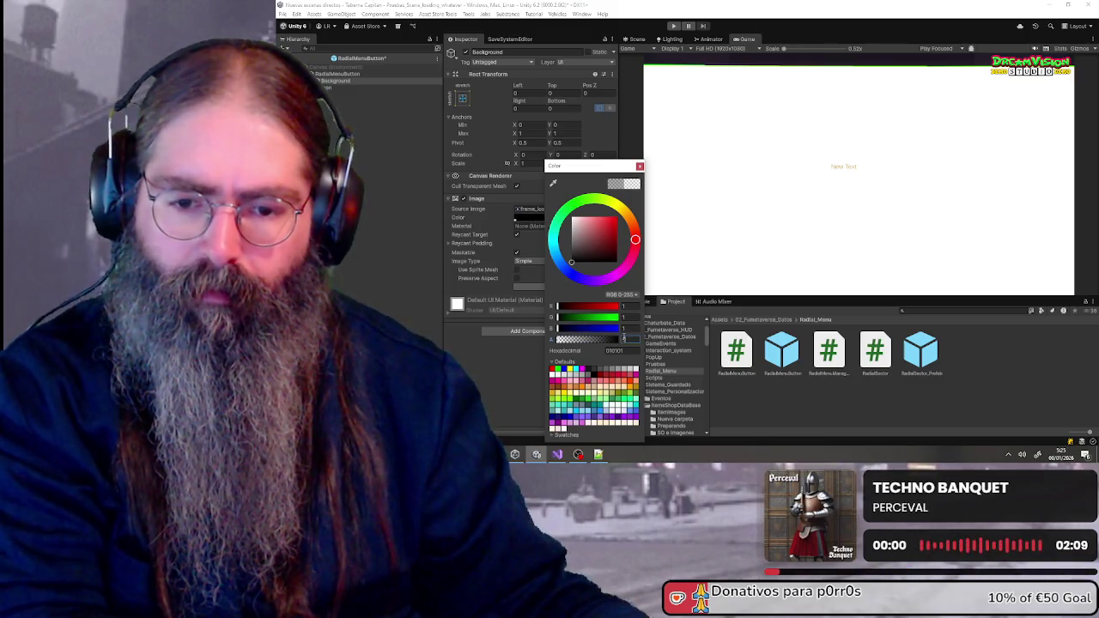
pyautogui.write('200')
pyautogui.press('Return')
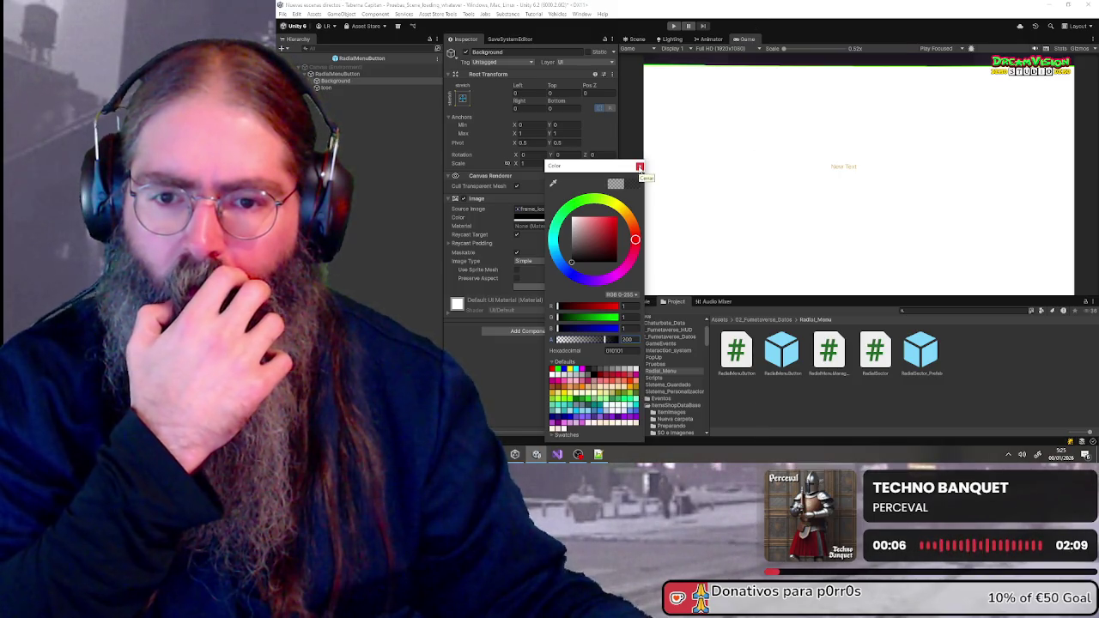
pyautogui.click(639, 166)
# Return from the prefab to the scene and start Play mode
pyautogui.click(360, 171)
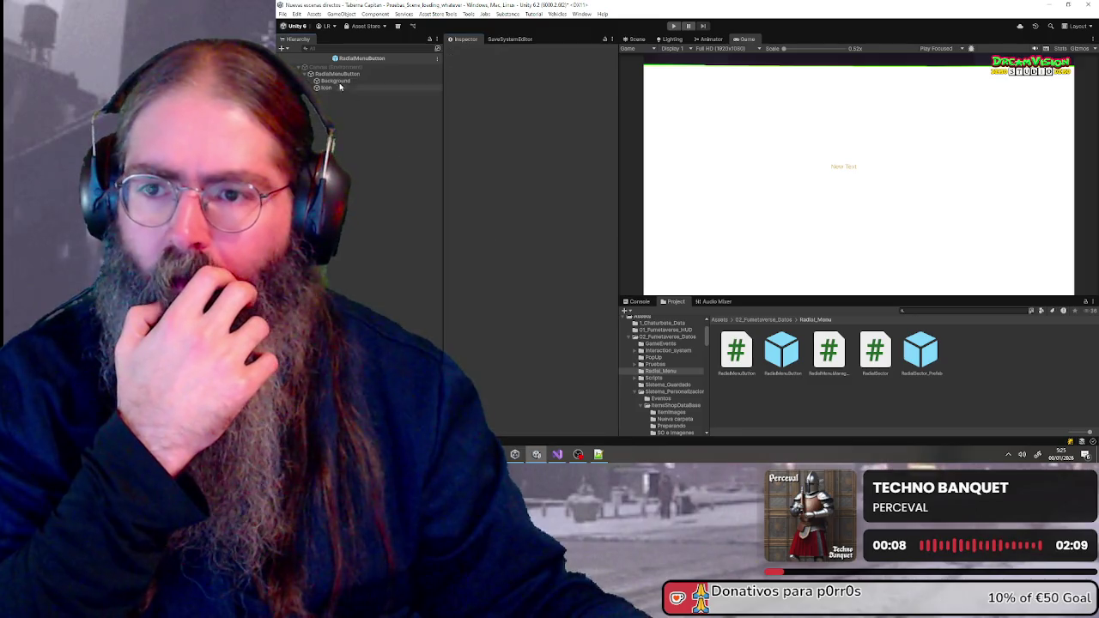
pyautogui.click(284, 57)
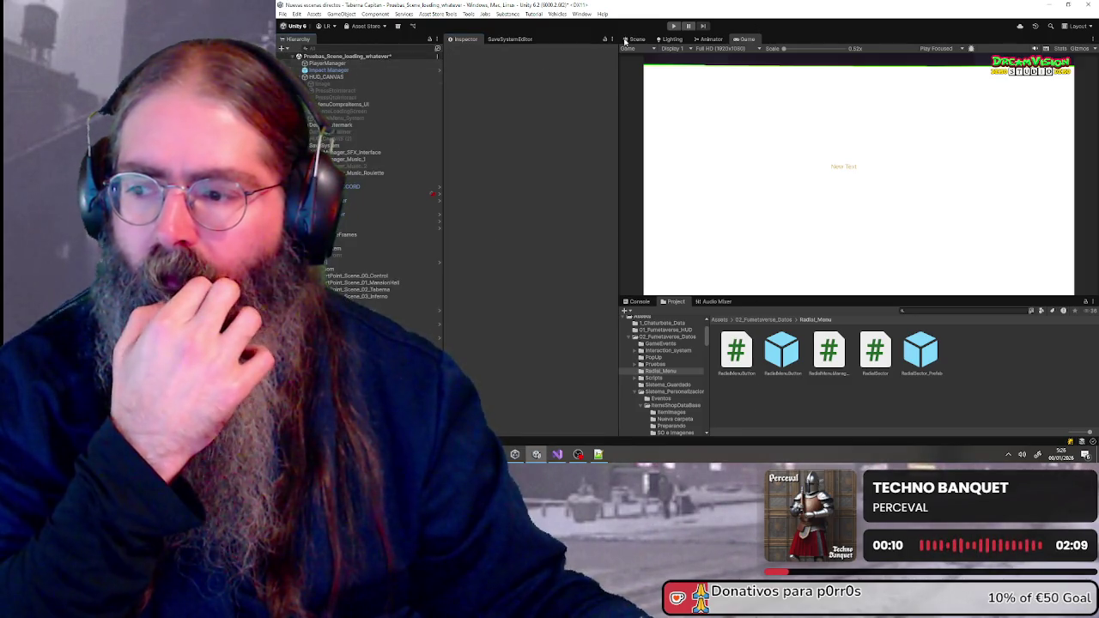
pyautogui.click(675, 27)
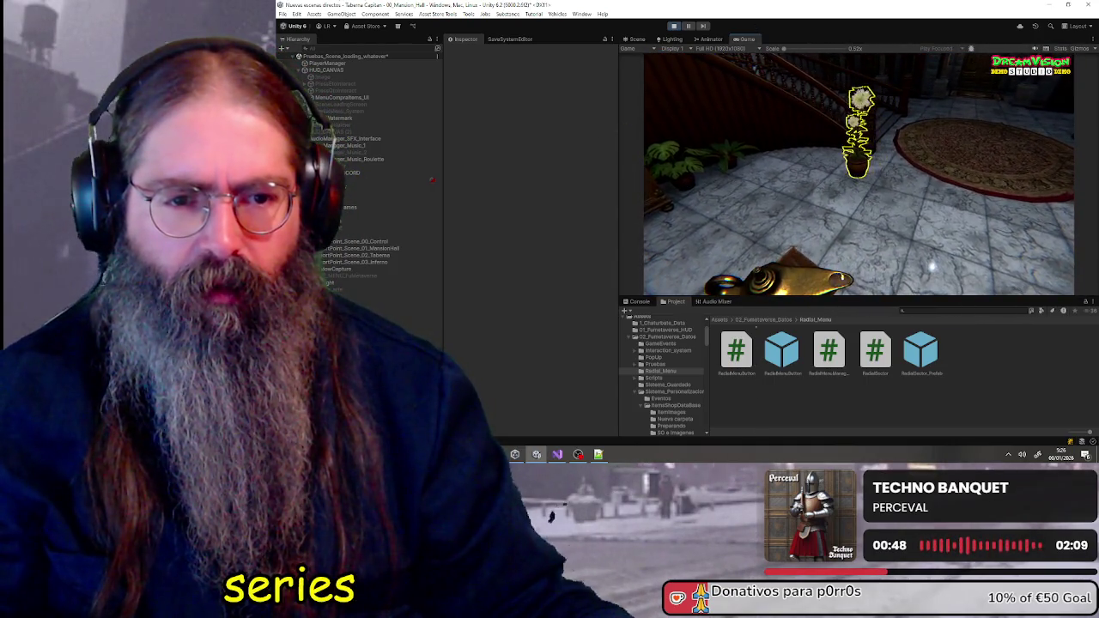
# Open and close the radial menu on the potted plant, then select the RadialMenuButton prefab
pyautogui.press('e')
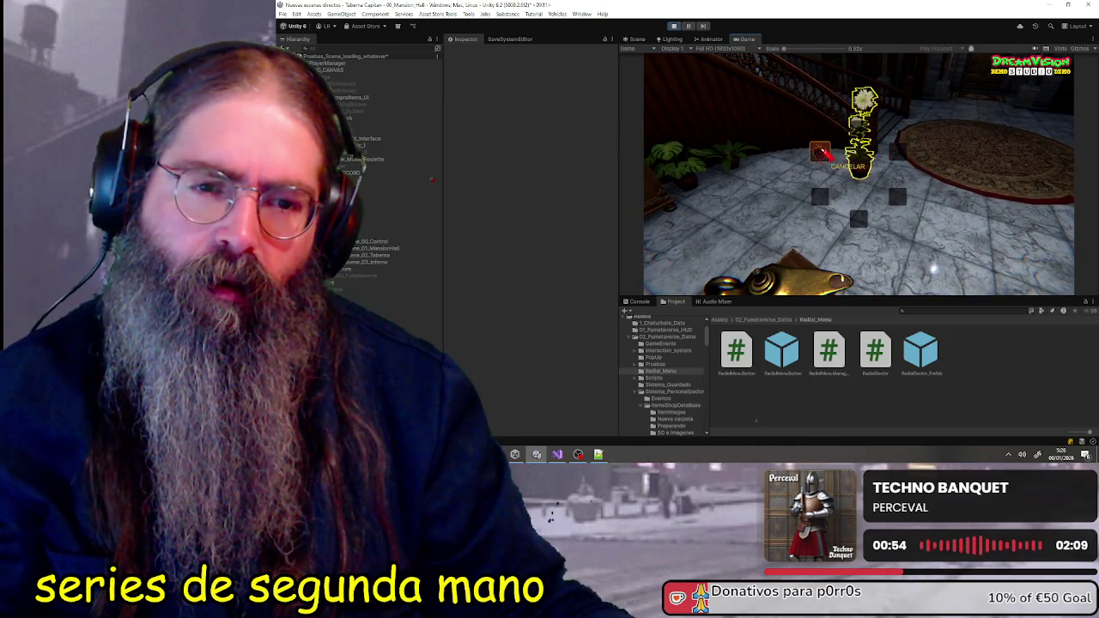
pyautogui.click(822, 148)
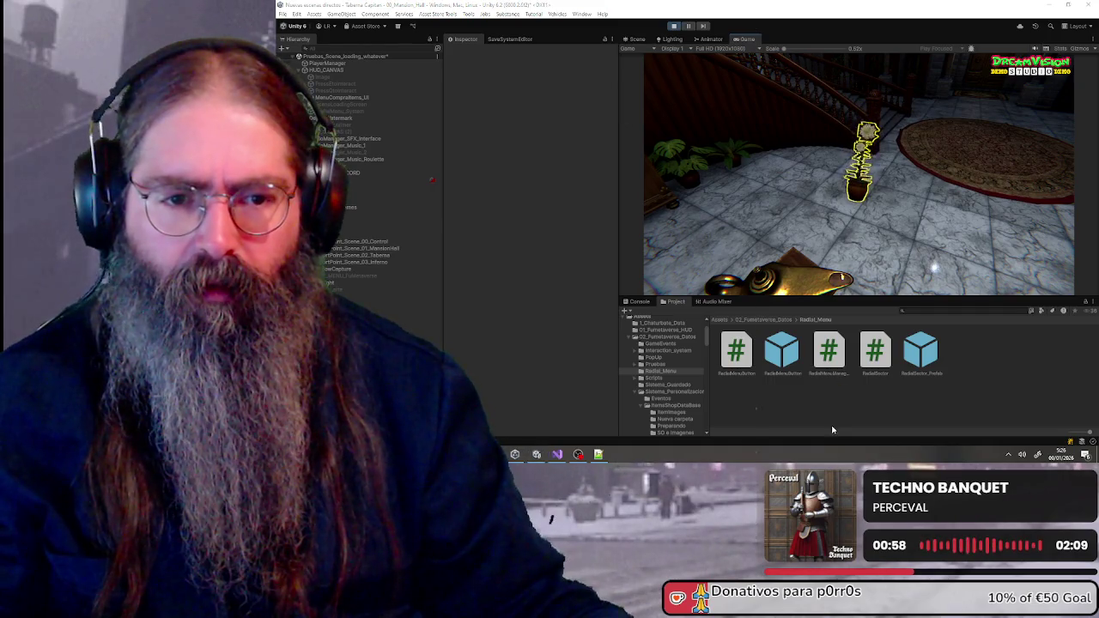
pyautogui.click(781, 352)
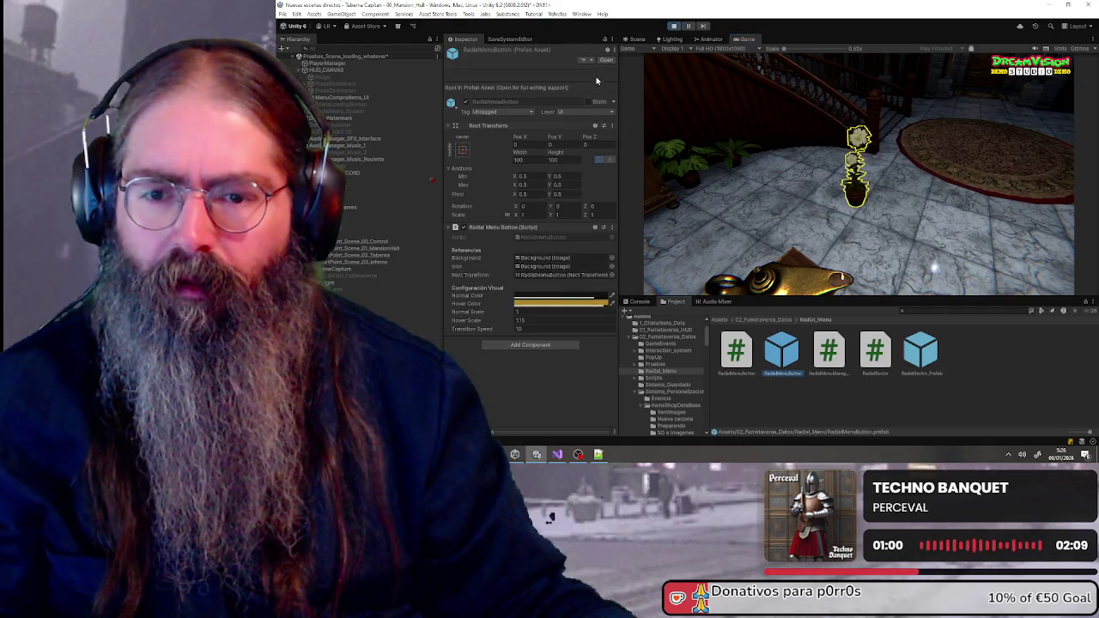
# Make the button's Normal Color white with its alpha lowered to 200
pyautogui.click(588, 297)
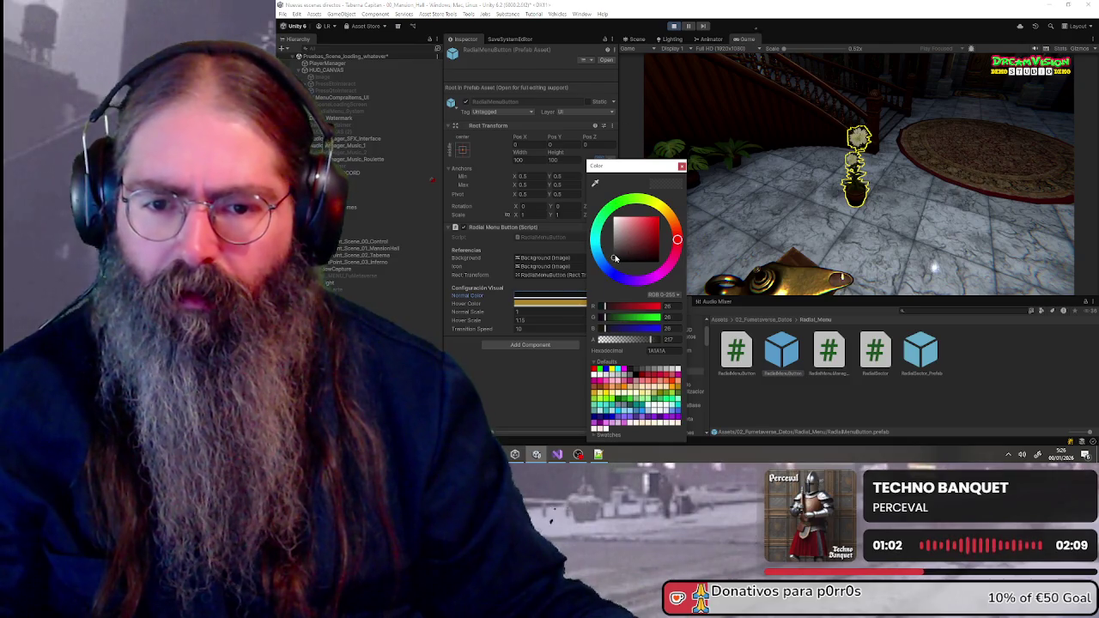
pyautogui.moveTo(614, 257); pyautogui.dragTo(609, 211)
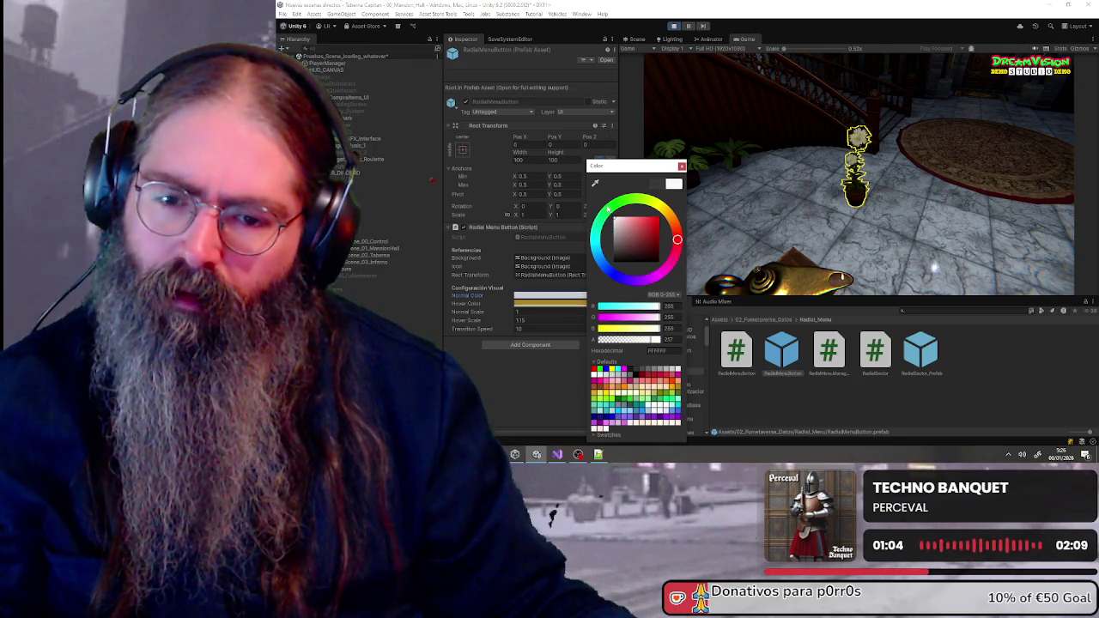
pyautogui.moveTo(655, 342); pyautogui.dragTo(674, 343)
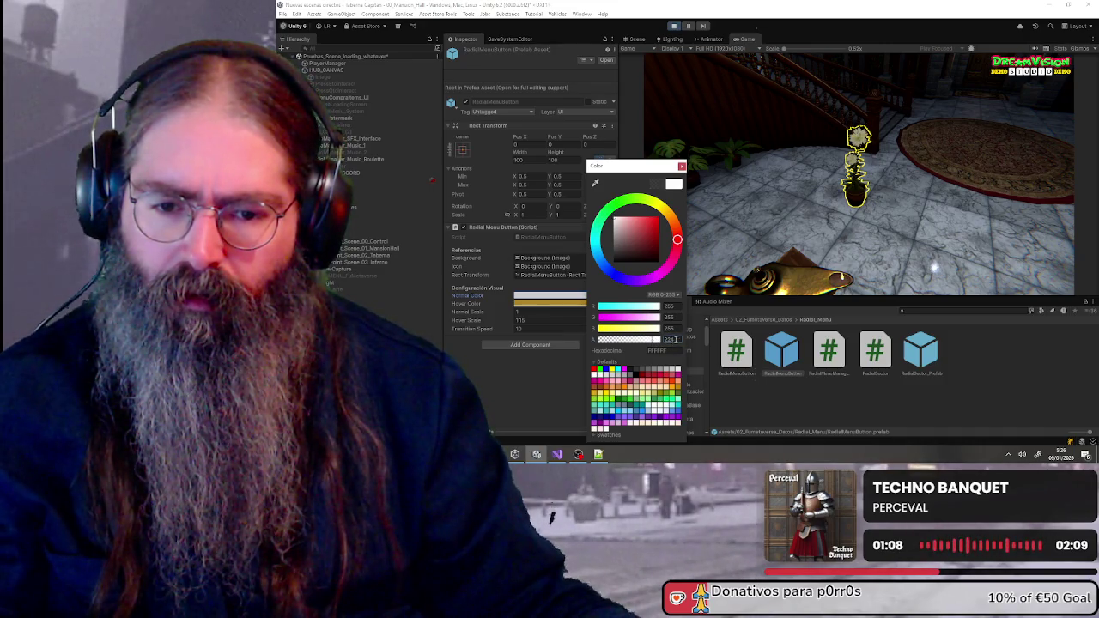
pyautogui.click(668, 340)
pyautogui.write('200')
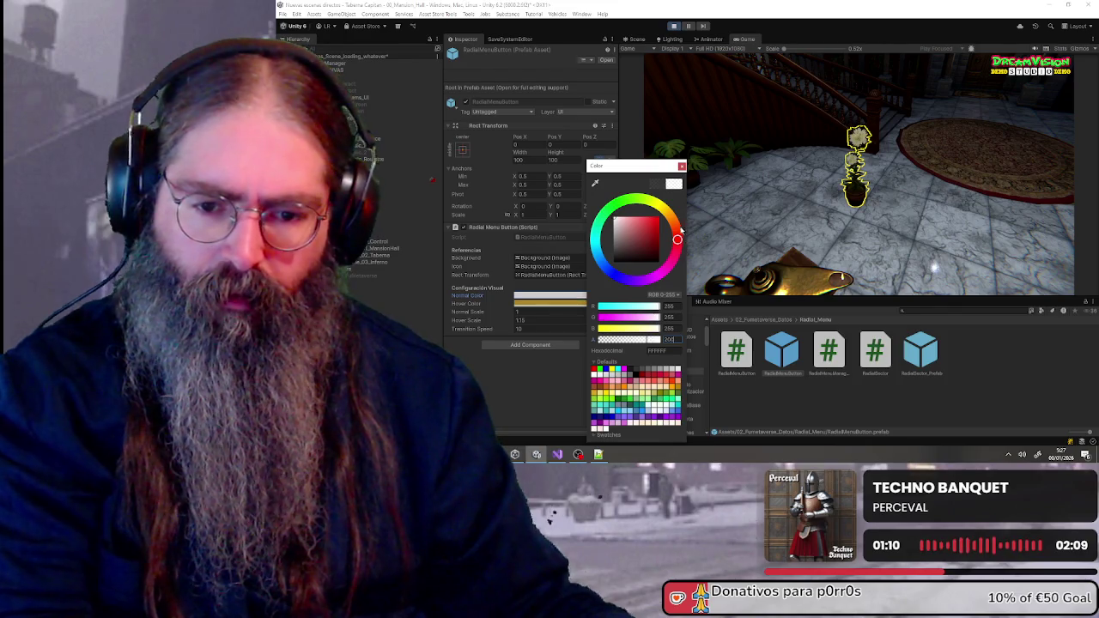
pyautogui.click(608, 294)
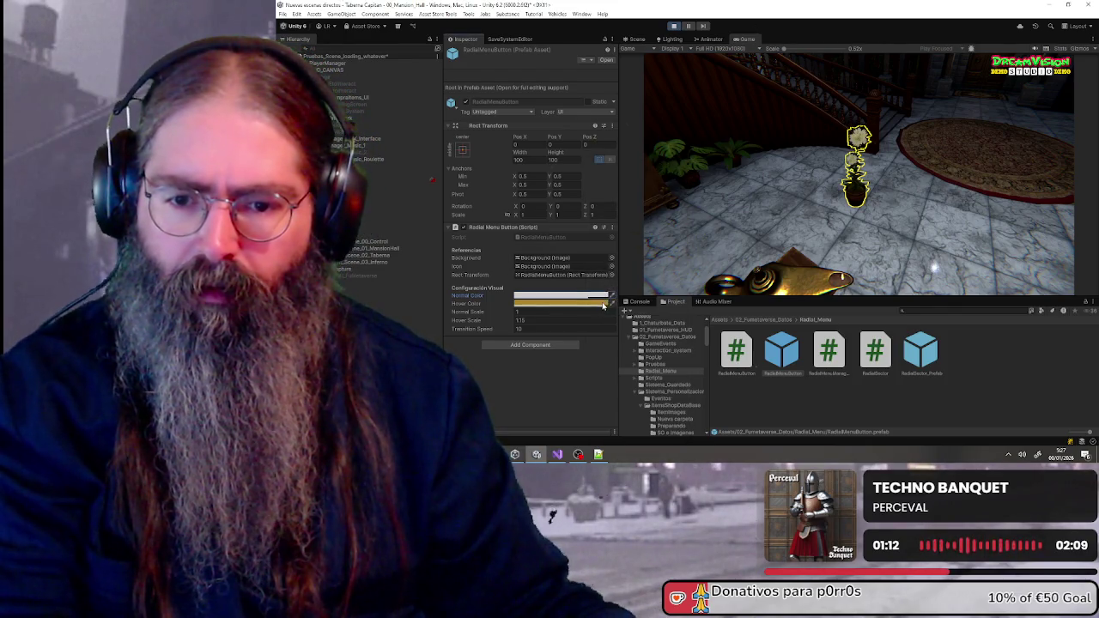
# Nudge the Hover Color's opacity up slightly
pyautogui.click(602, 304)
pyautogui.moveTo(672, 341); pyautogui.dragTo(675, 343)
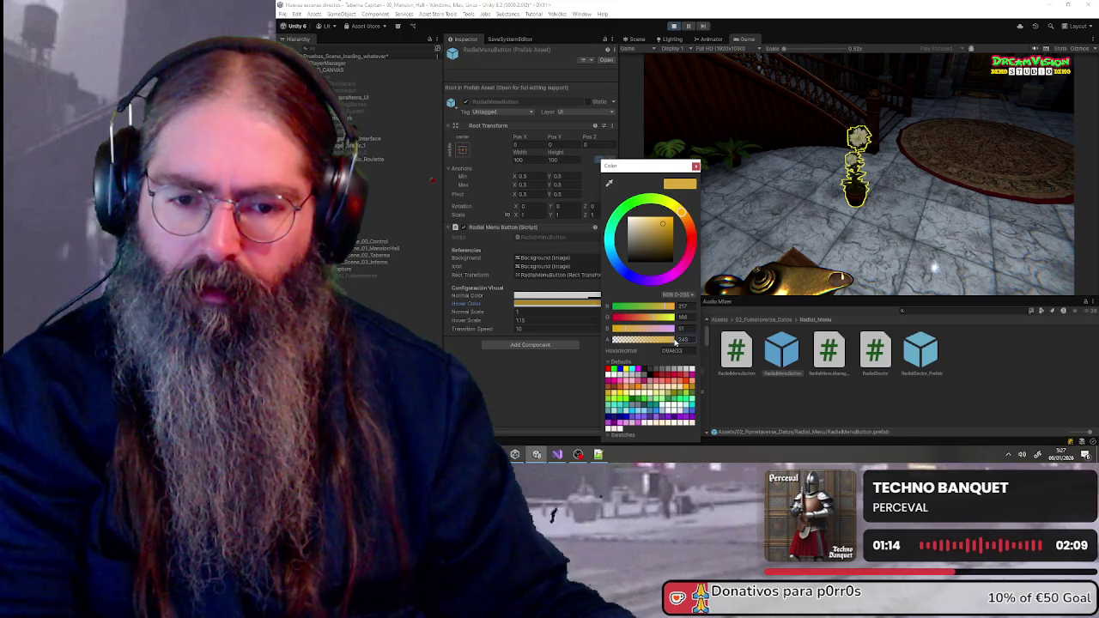
pyautogui.click(696, 165)
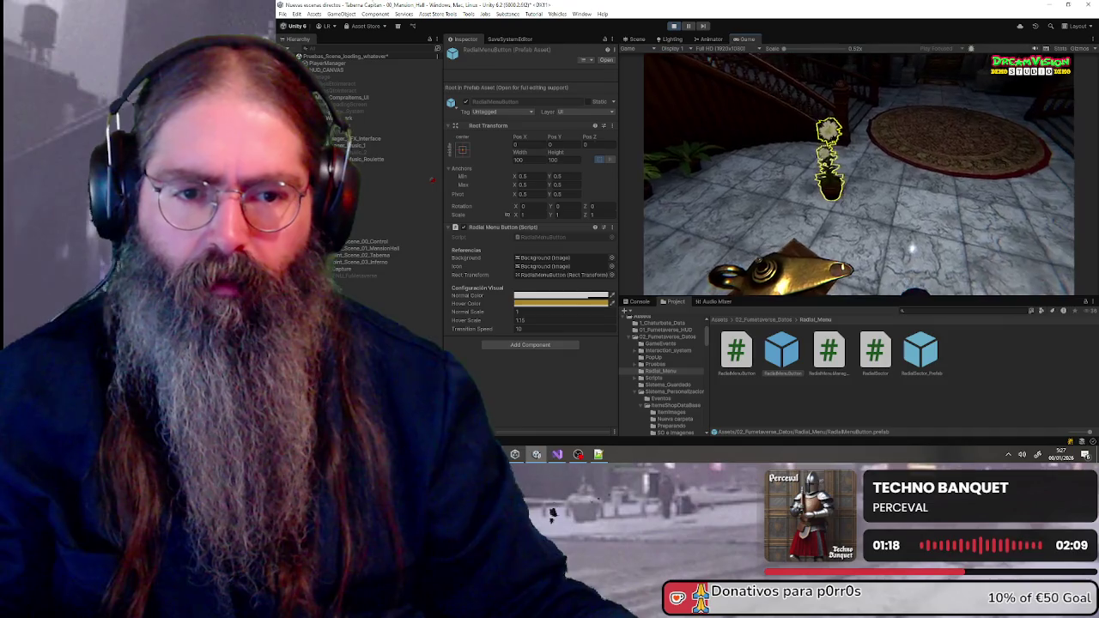
# Repeatedly open the restyled radial menu on the plant and choose FISICAS
pyautogui.press('e')
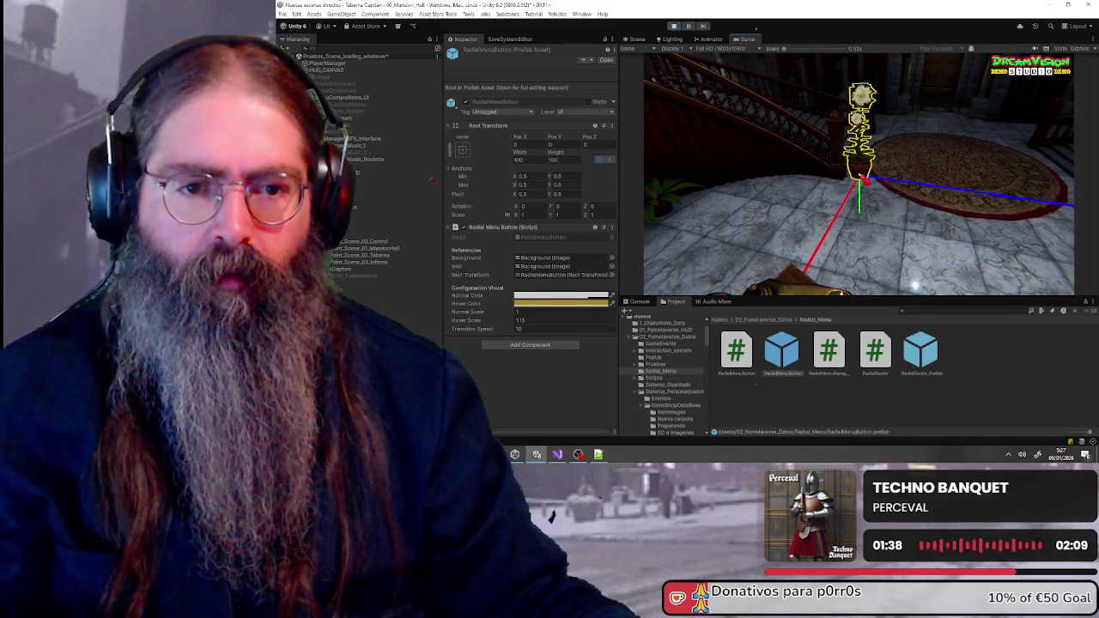
pyautogui.press('Tab')
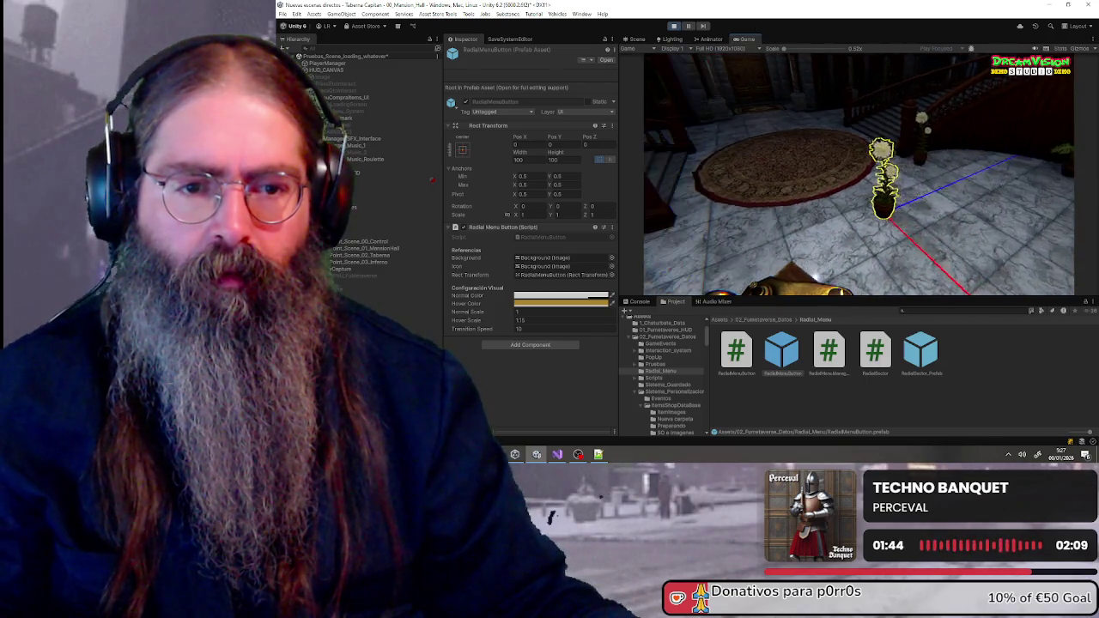
pyautogui.press('Tab')
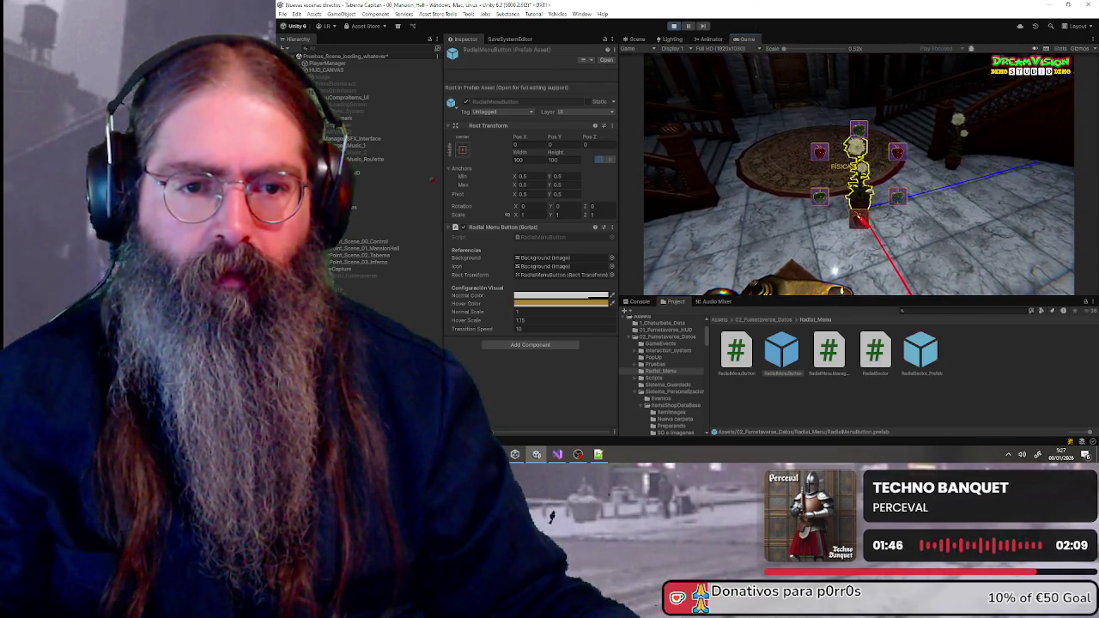
pyautogui.press('Tab')
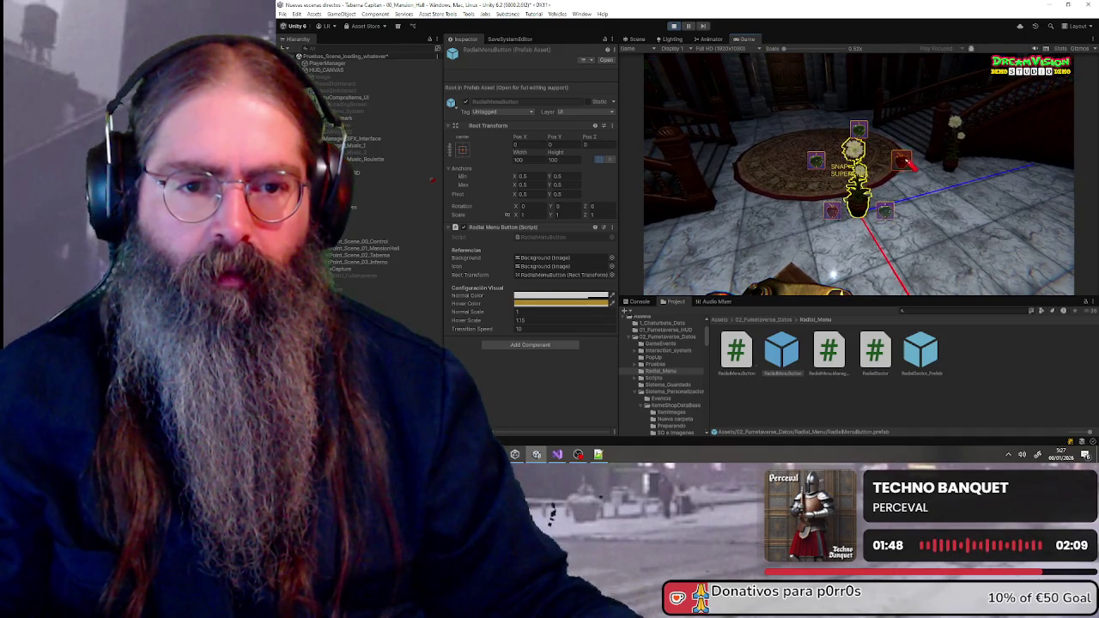
pyautogui.press('Tab')
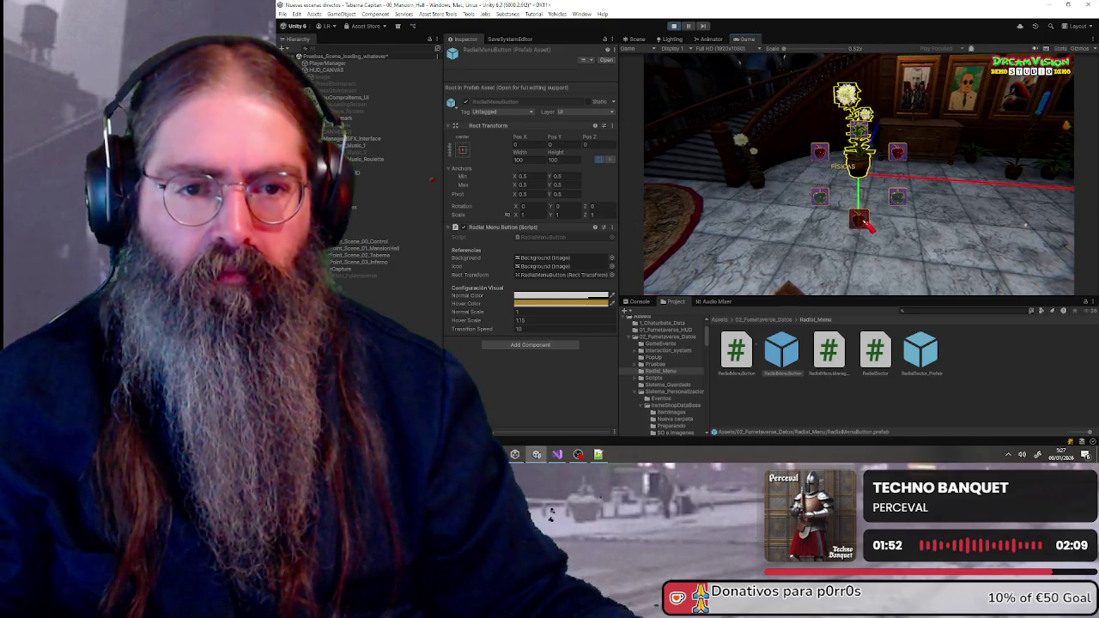
pyautogui.click(867, 225)
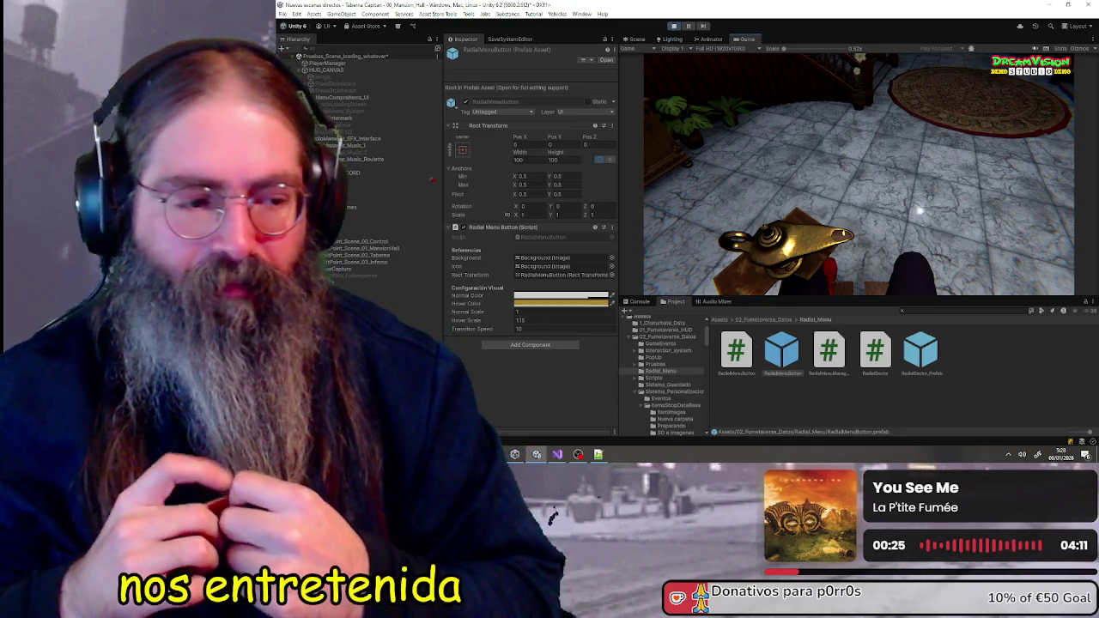
pyautogui.press('super')
pyautogui.press('Escape')
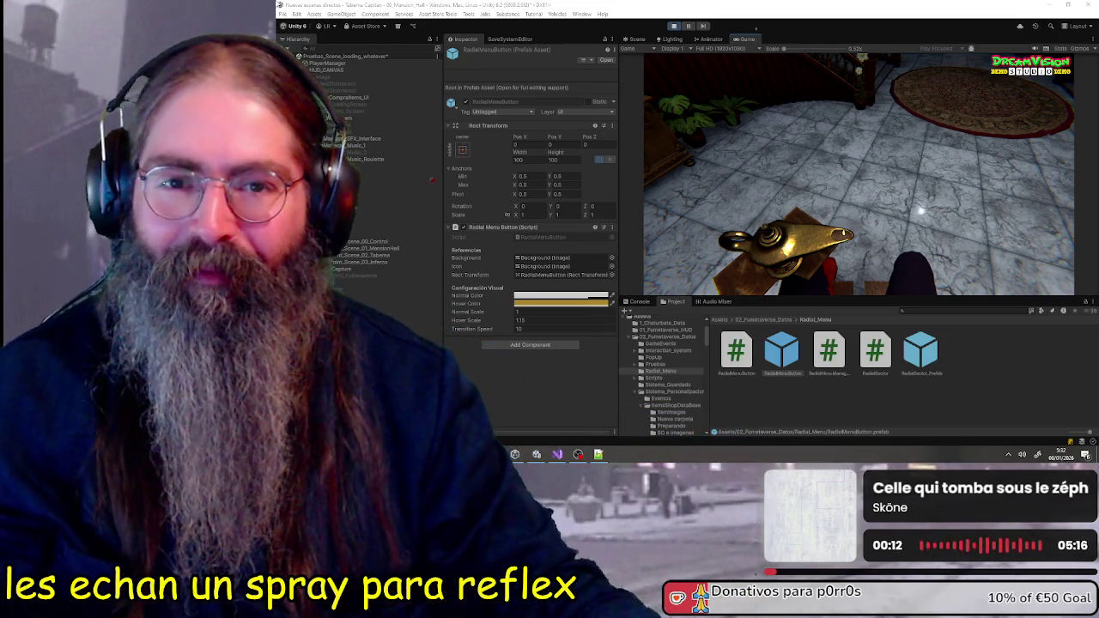
pyautogui.press('Escape')
pyautogui.press('Escape')
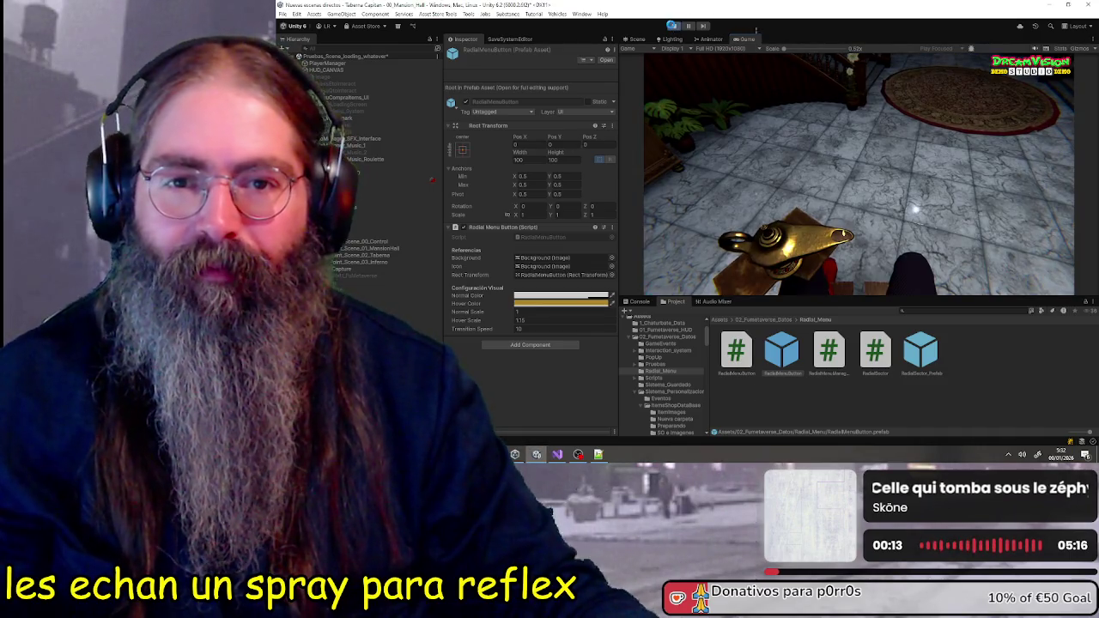
# Exit Play mode with Ctrl+P and switch to RadialMenuManager.cs in Visual Studio
pyautogui.hotkey('ctrl', 'p')
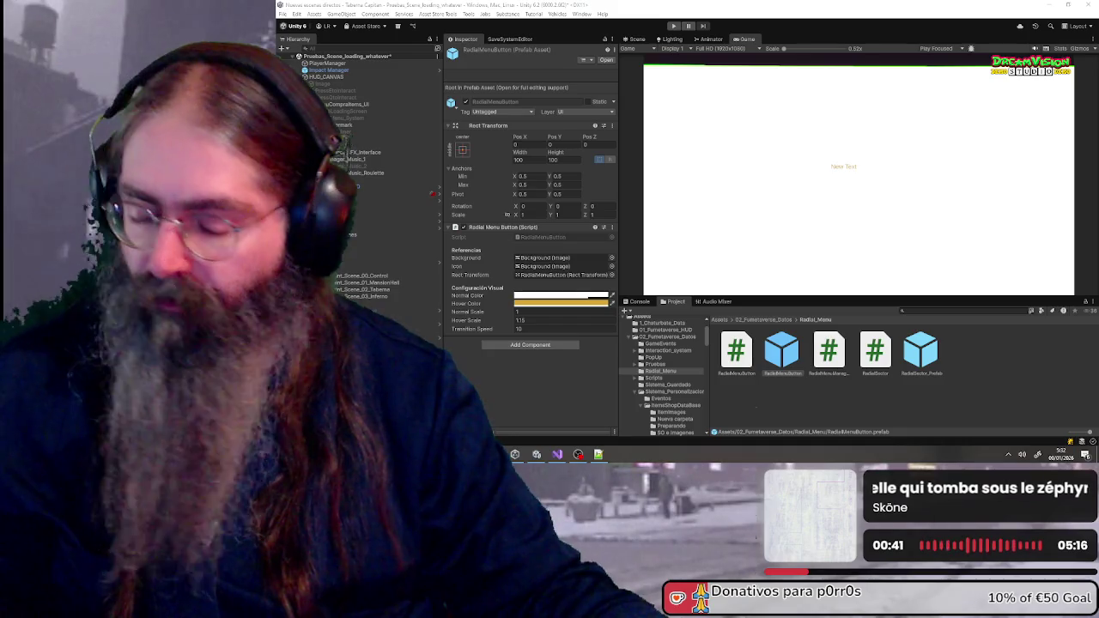
pyautogui.click(555, 456)
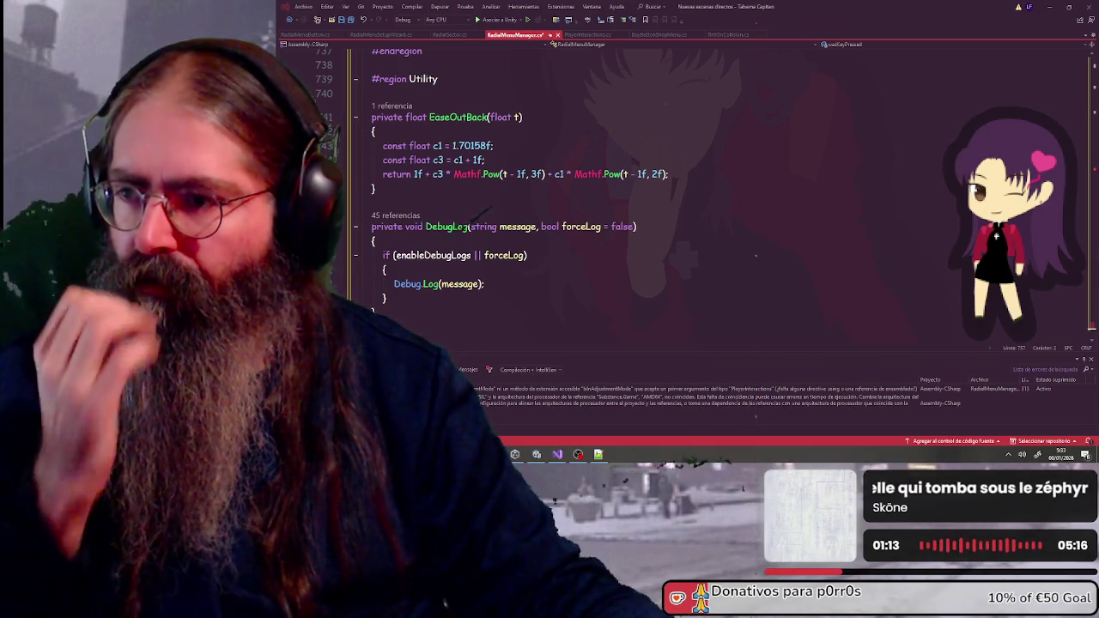
# Save PlayerInteractions.cs, return to RadialMenuManager.cs, then bring Unity back to the front
pyautogui.click(607, 38)
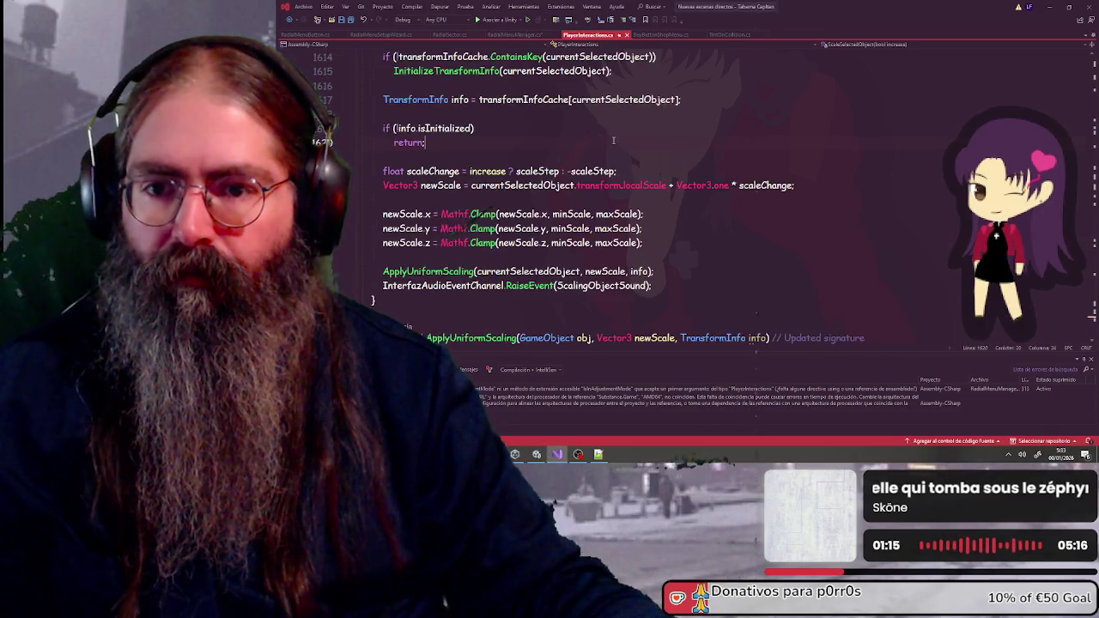
pyautogui.scroll(-10, 613, 140)
pyautogui.scroll(-4, 613, 140)
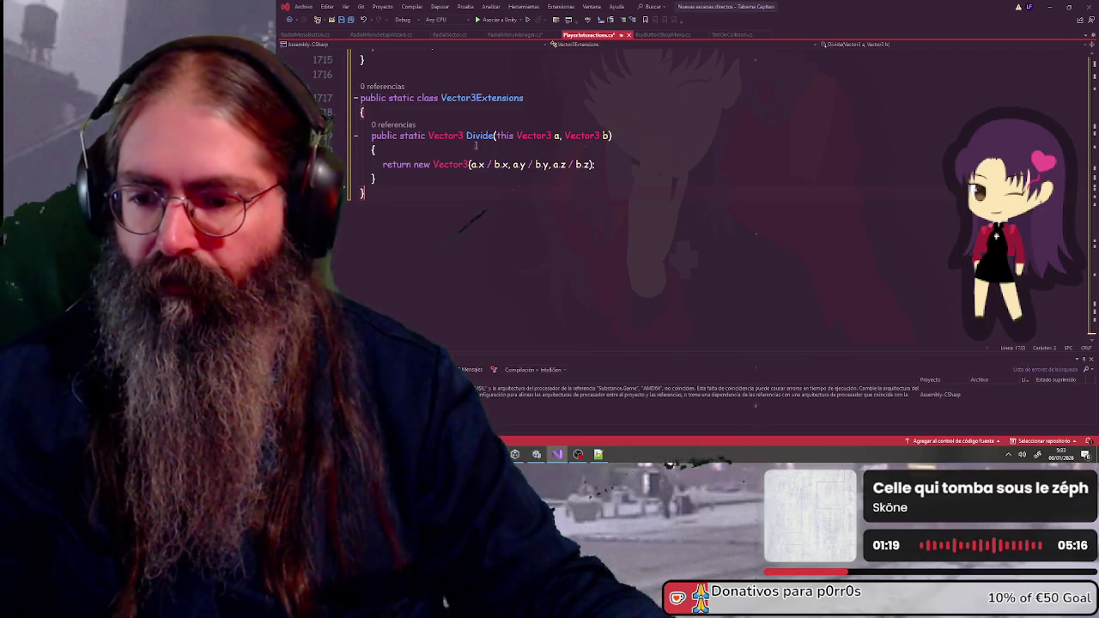
pyautogui.hotkey('ctrl', 's')
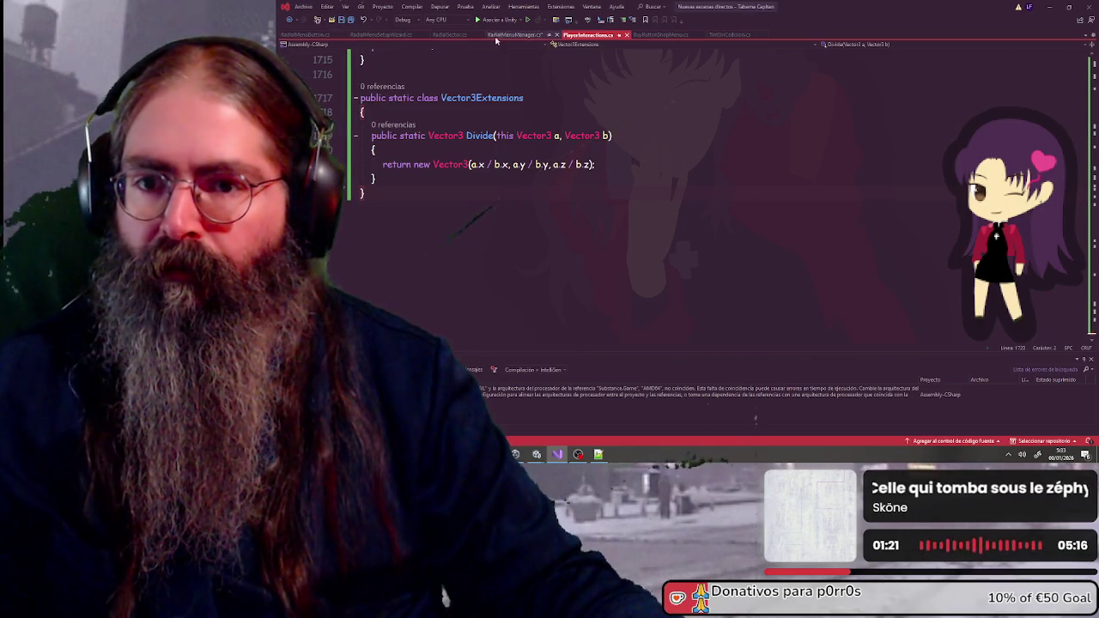
pyautogui.click(507, 35)
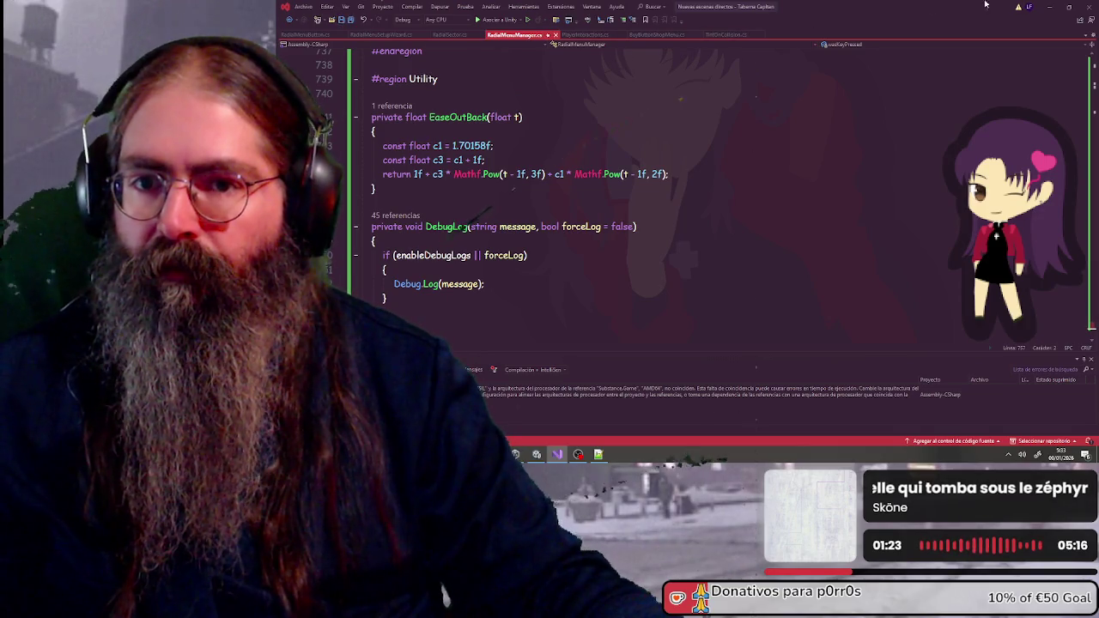
pyautogui.click(1049, 7)
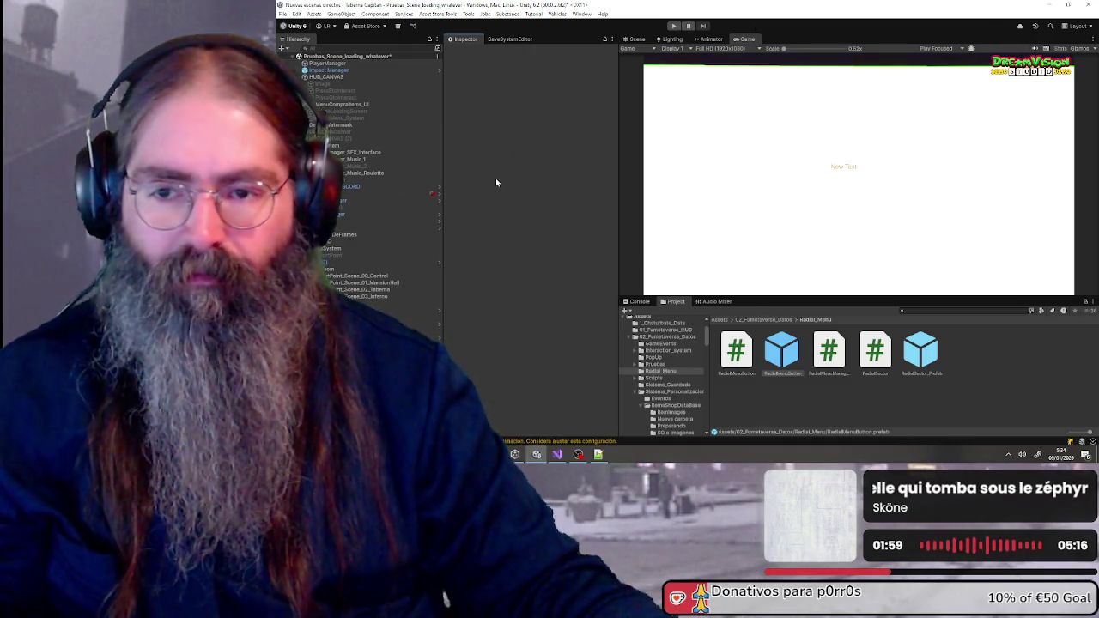
# Enter play mode in the Unity editor so the game's Dreamvision title menu appears
pyautogui.click(675, 26)
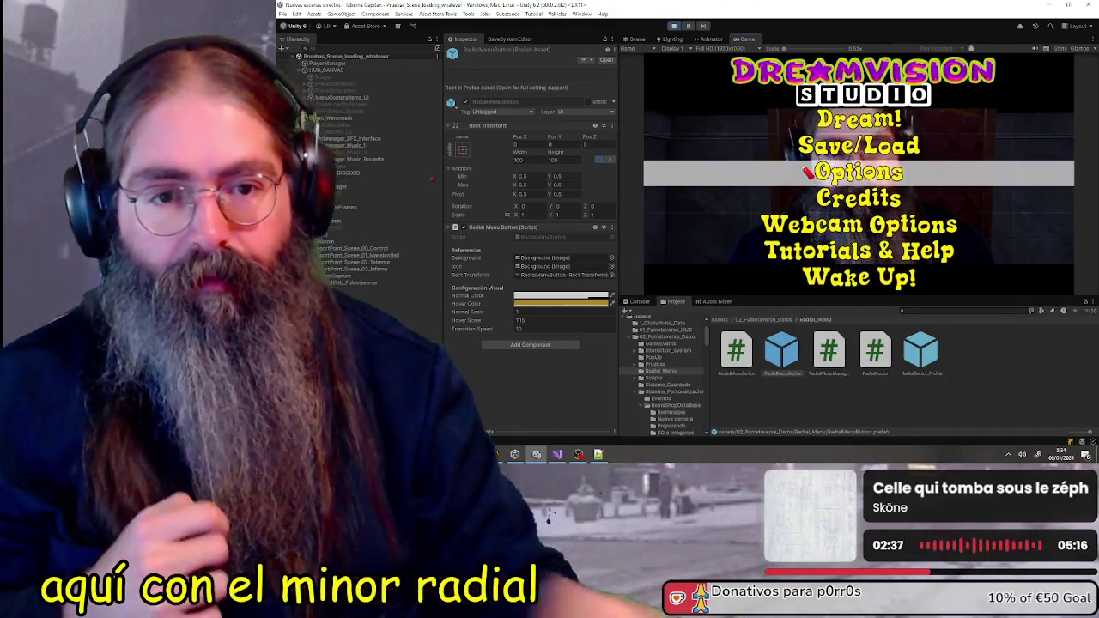
# Start the game with Dream! and open the potted plant's radial action menu
pyautogui.click(848, 123)
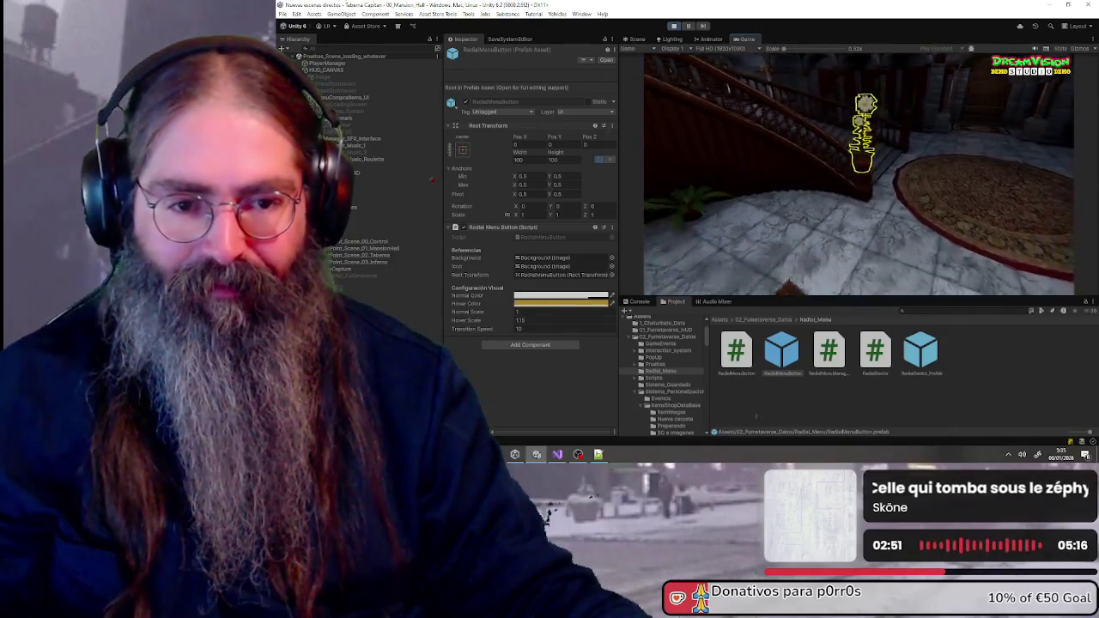
pyautogui.click(865, 178)
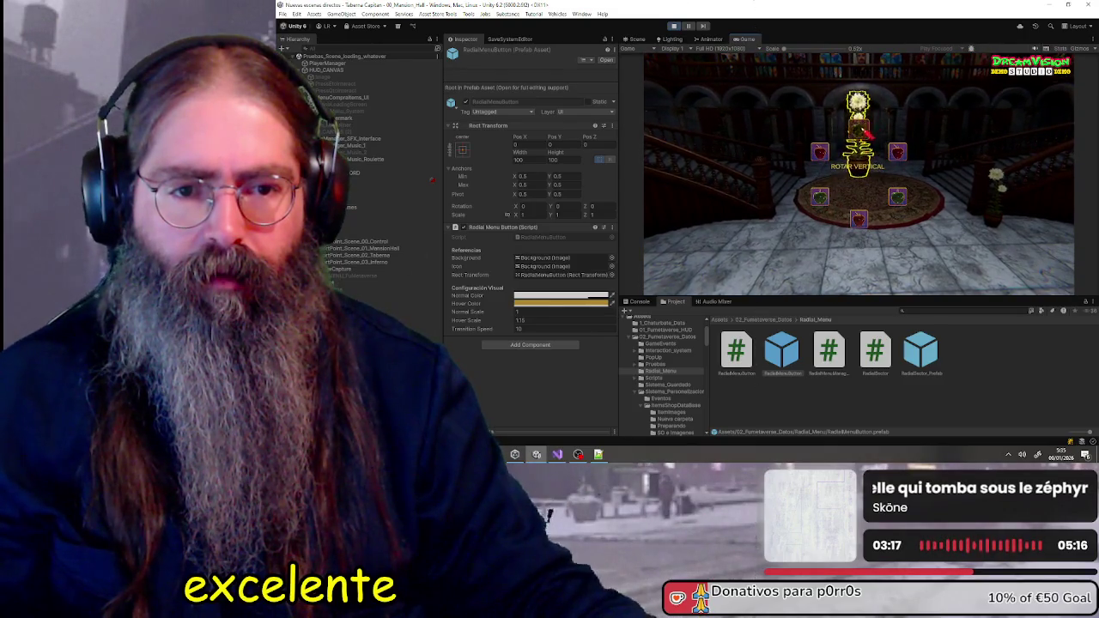
# Close the plant's radial menu, walk closer with W, and reopen it with E
pyautogui.click(861, 221)
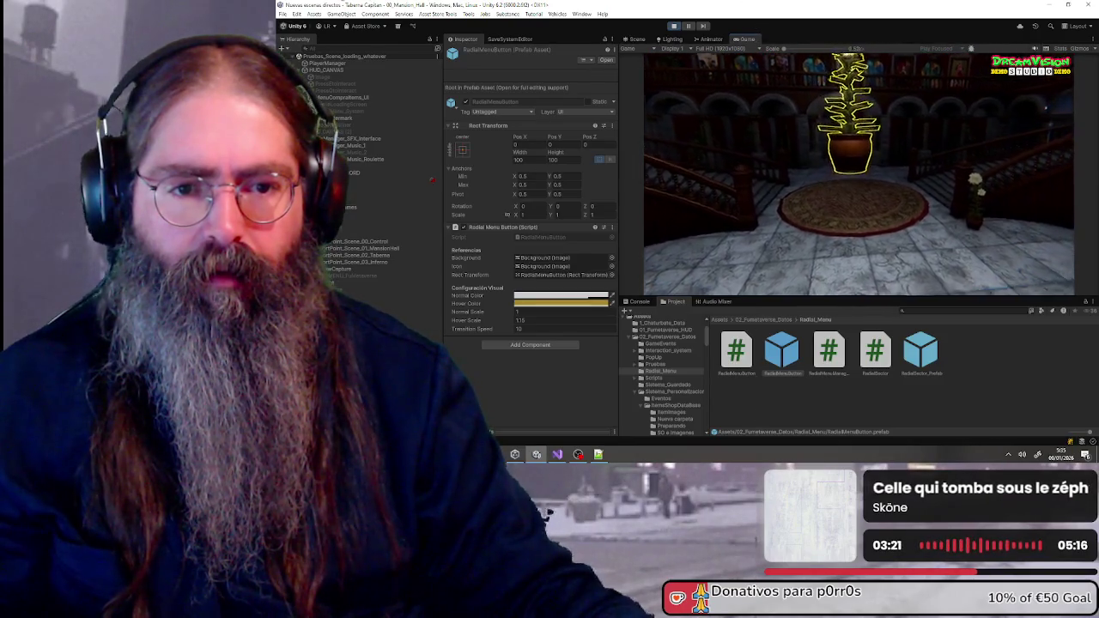
pyautogui.press('w')
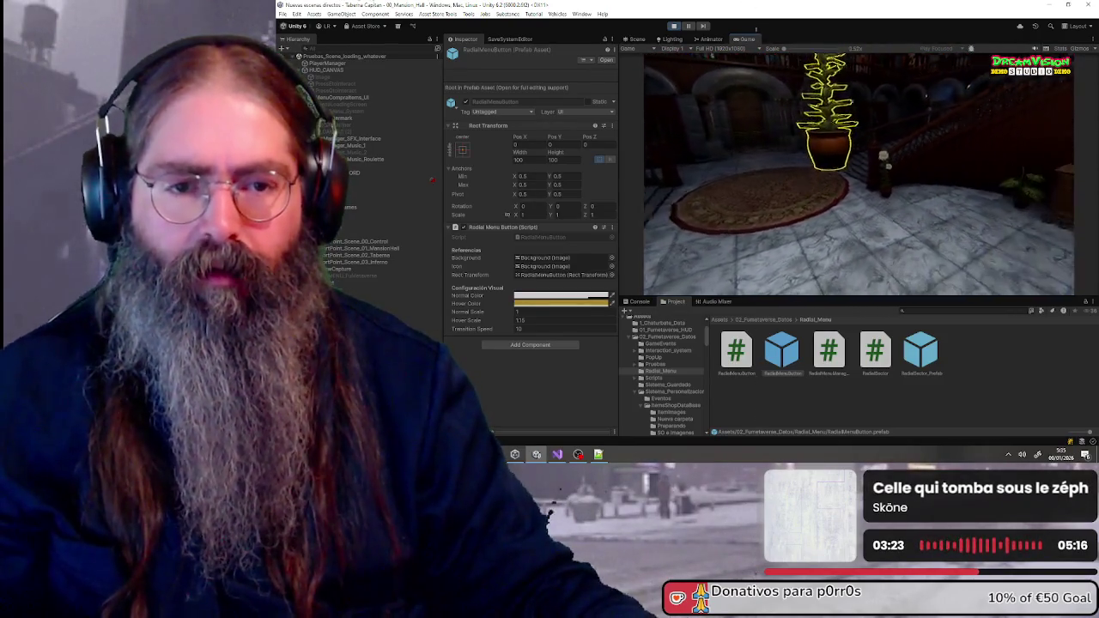
pyautogui.press('e')
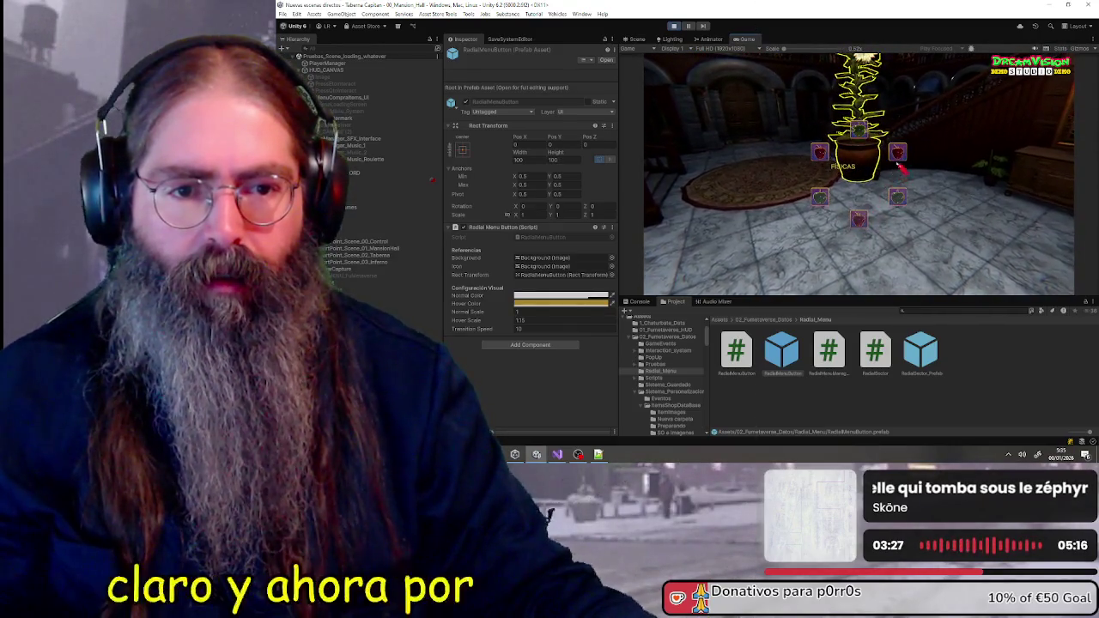
# Choose ESCALAR and scroll the wheel to enlarge and shrink the plant
pyautogui.click(862, 220)
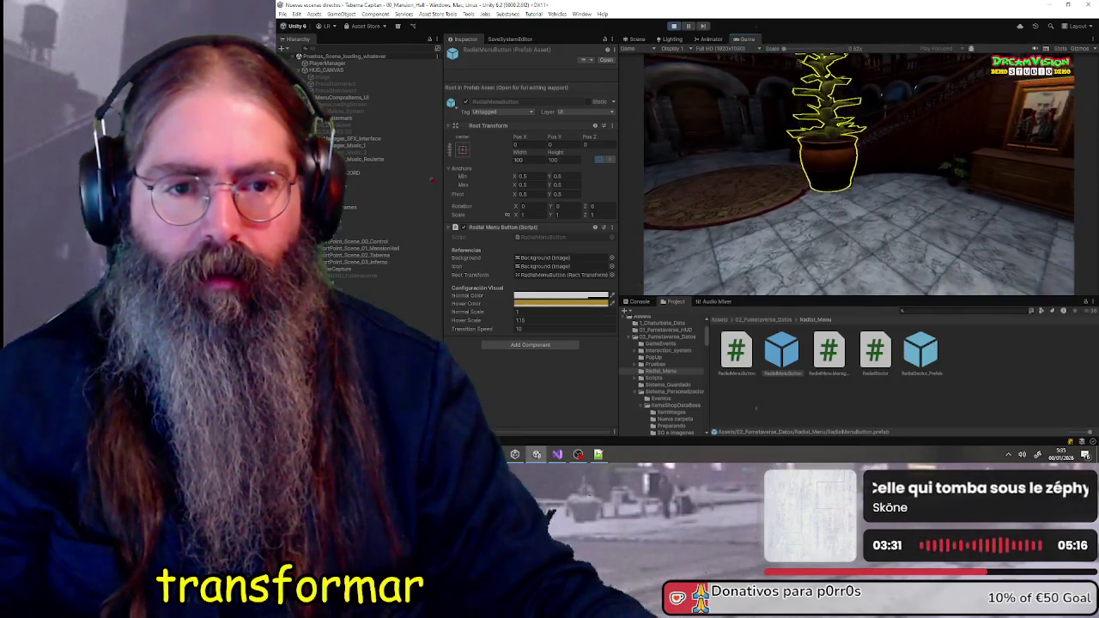
pyautogui.scroll(3, 859, 172)
pyautogui.scroll(-5, 859, 171)
pyautogui.scroll(5, 859, 171)
pyautogui.scroll(-5, 859, 172)
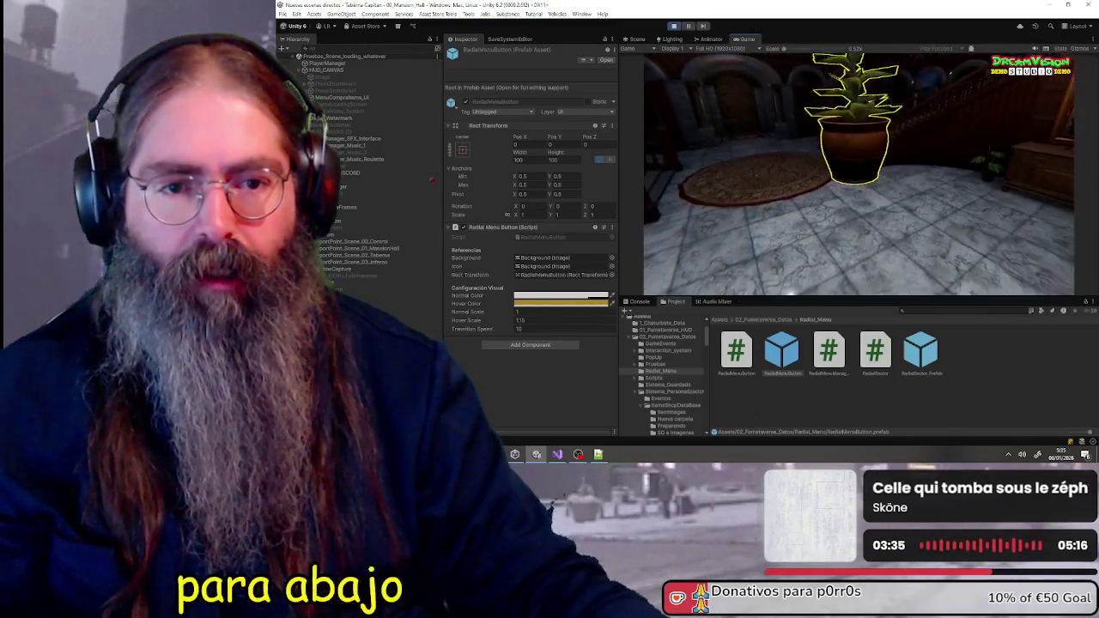
pyautogui.scroll(5, 858, 172)
pyautogui.scroll(-3, 859, 172)
pyautogui.scroll(-3, 859, 171)
pyautogui.scroll(3, 858, 171)
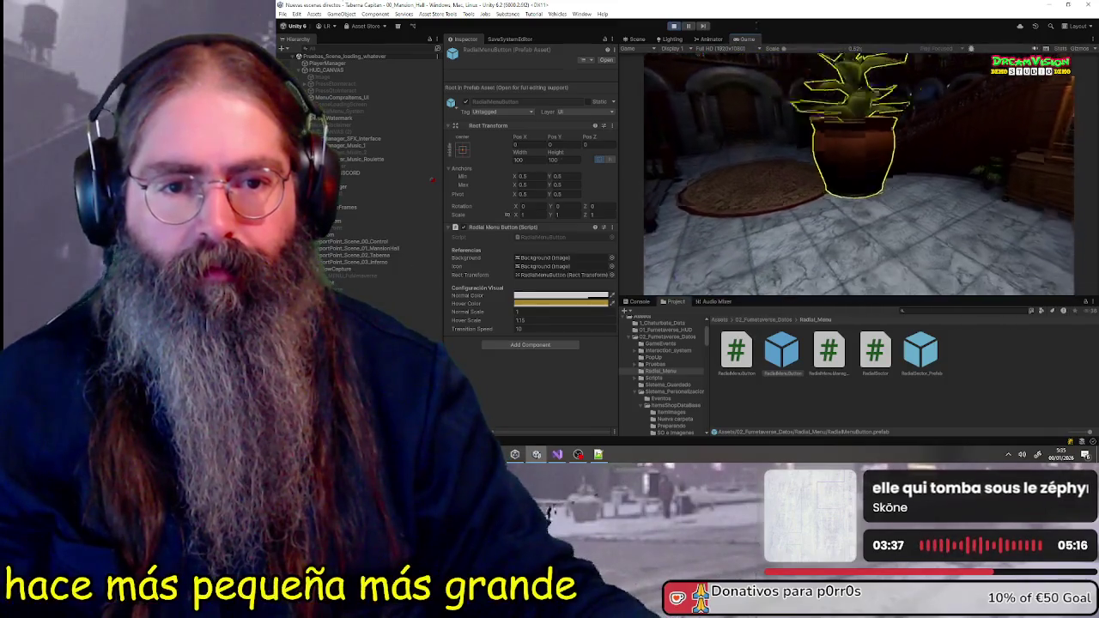
pyautogui.scroll(5, 859, 171)
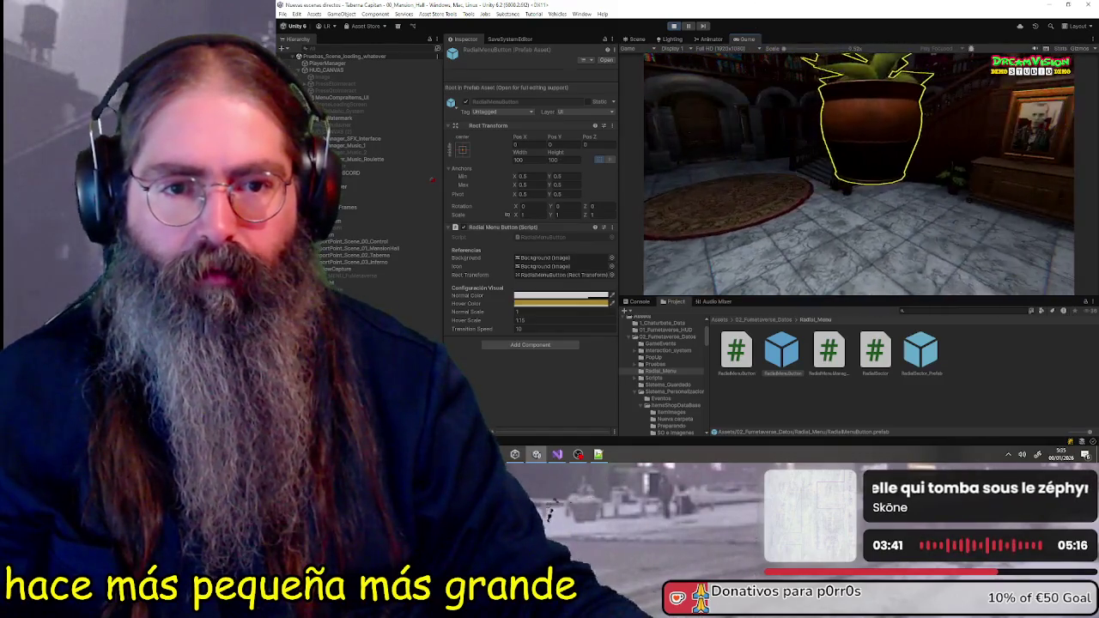
# Rescale the pot again through ESCALAR, then reopen its radial menu
pyautogui.press('e')
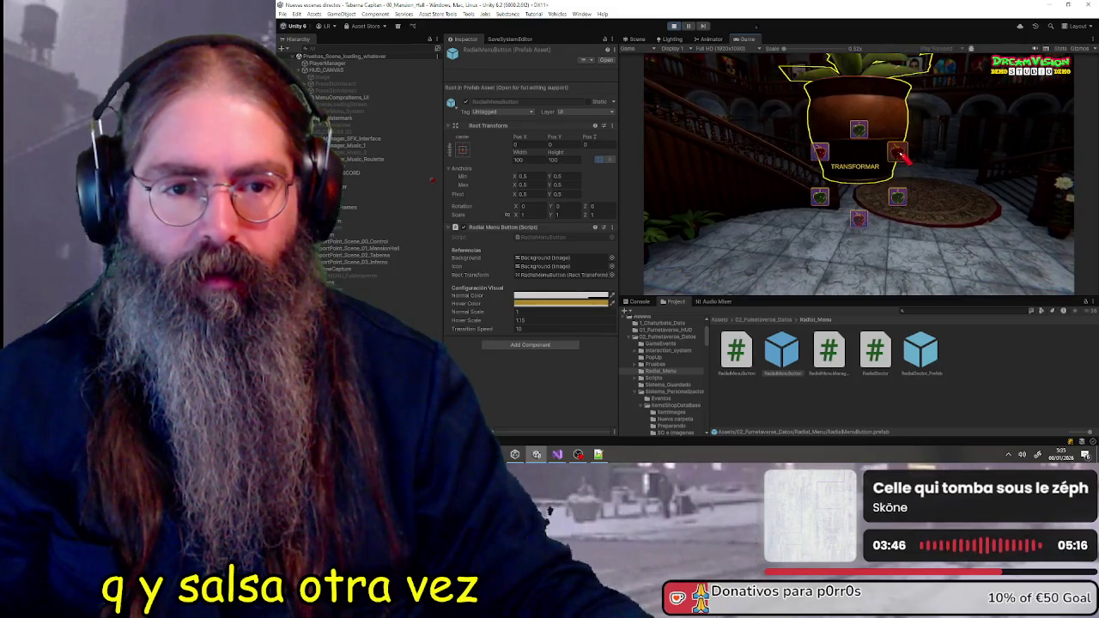
pyautogui.click(859, 220)
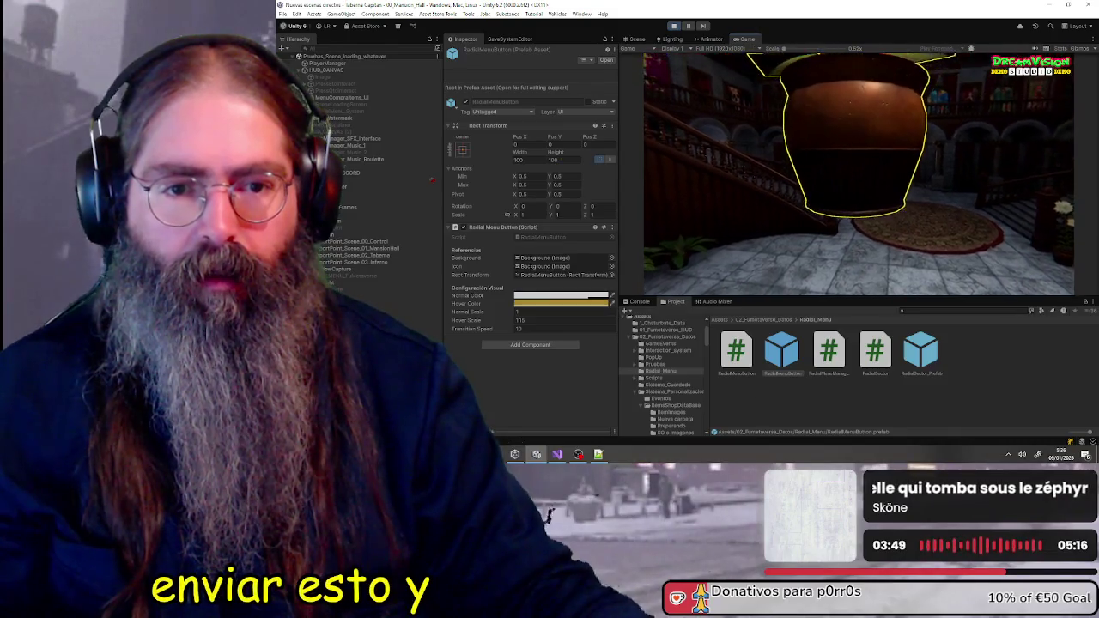
pyautogui.scroll(-3, 858, 172)
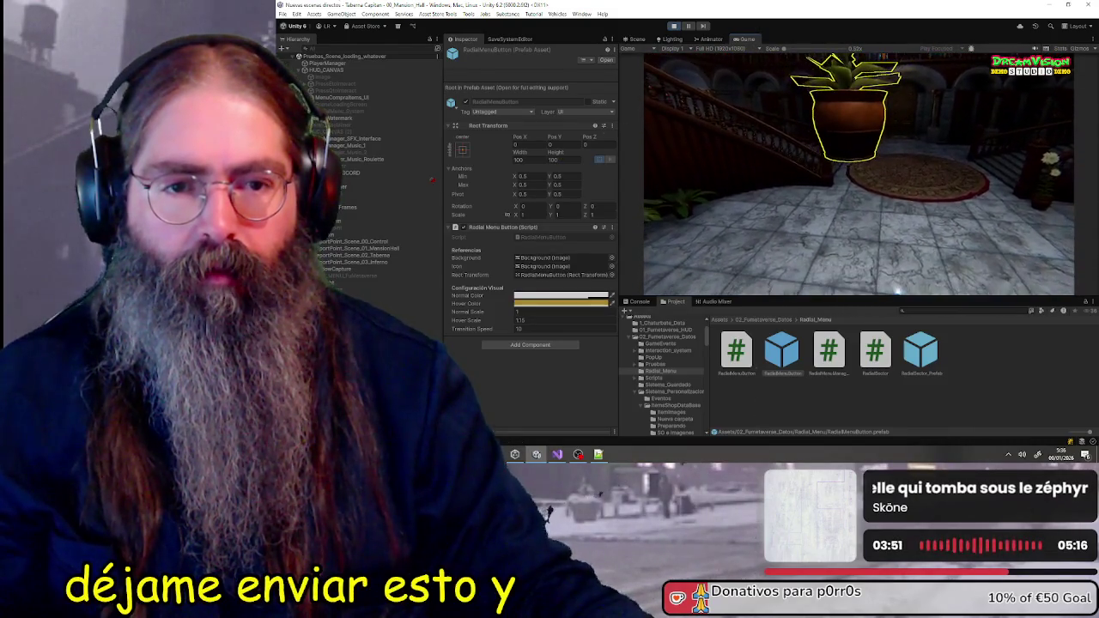
pyautogui.scroll(3, 755, 193)
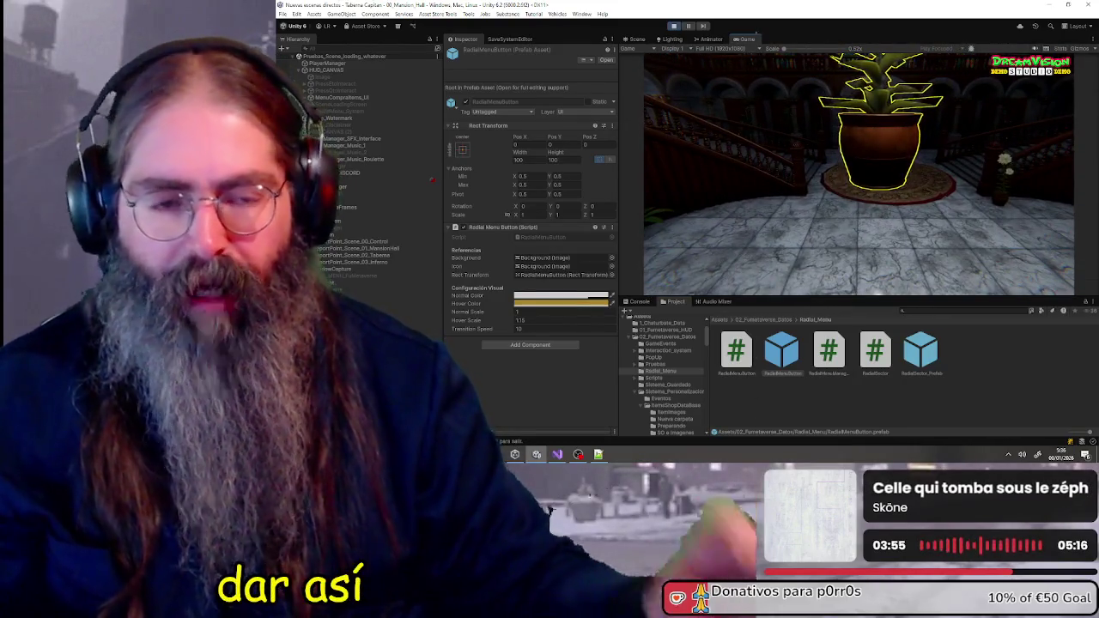
pyautogui.scroll(2, 755, 194)
pyautogui.scroll(-5, 859, 172)
pyautogui.scroll(-3, 859, 171)
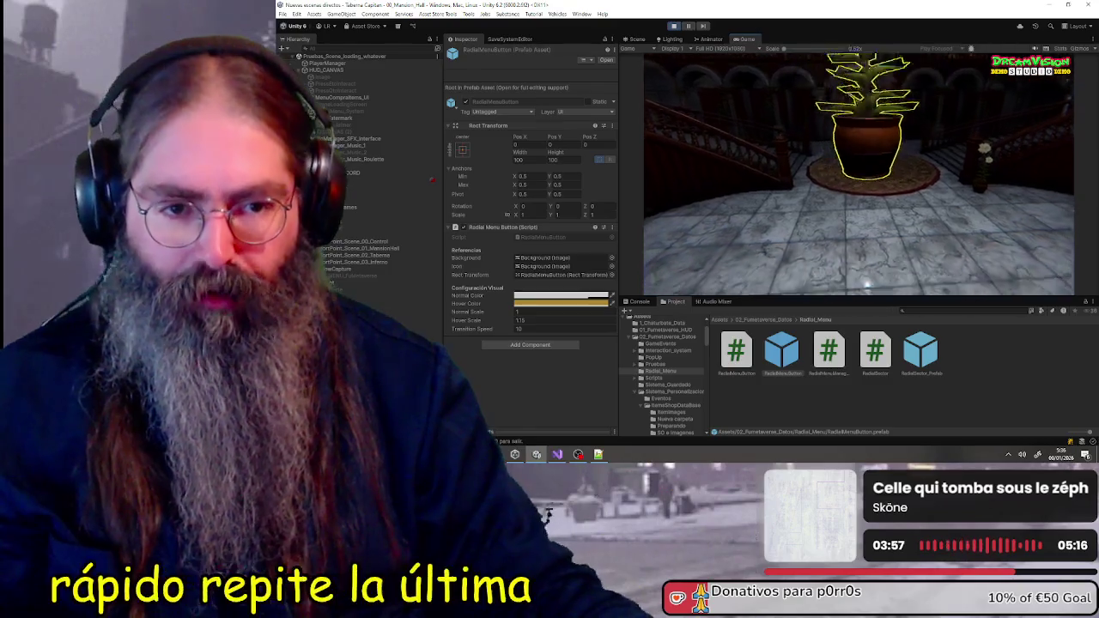
pyautogui.scroll(3, 859, 172)
pyautogui.scroll(-2, 859, 171)
pyautogui.scroll(2, 858, 172)
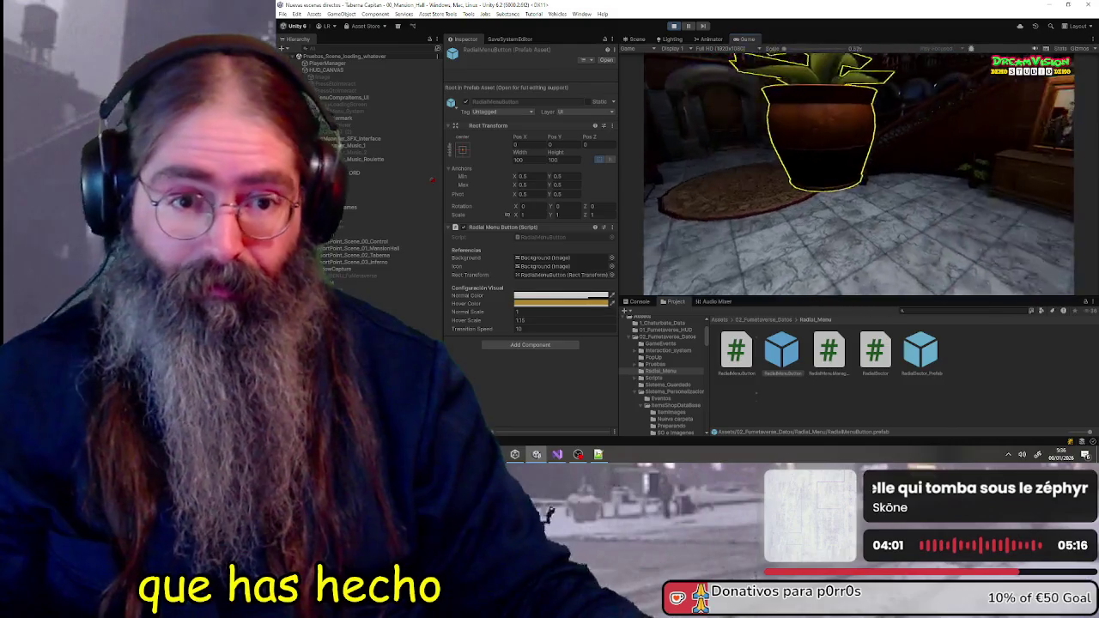
pyautogui.scroll(-4, 859, 171)
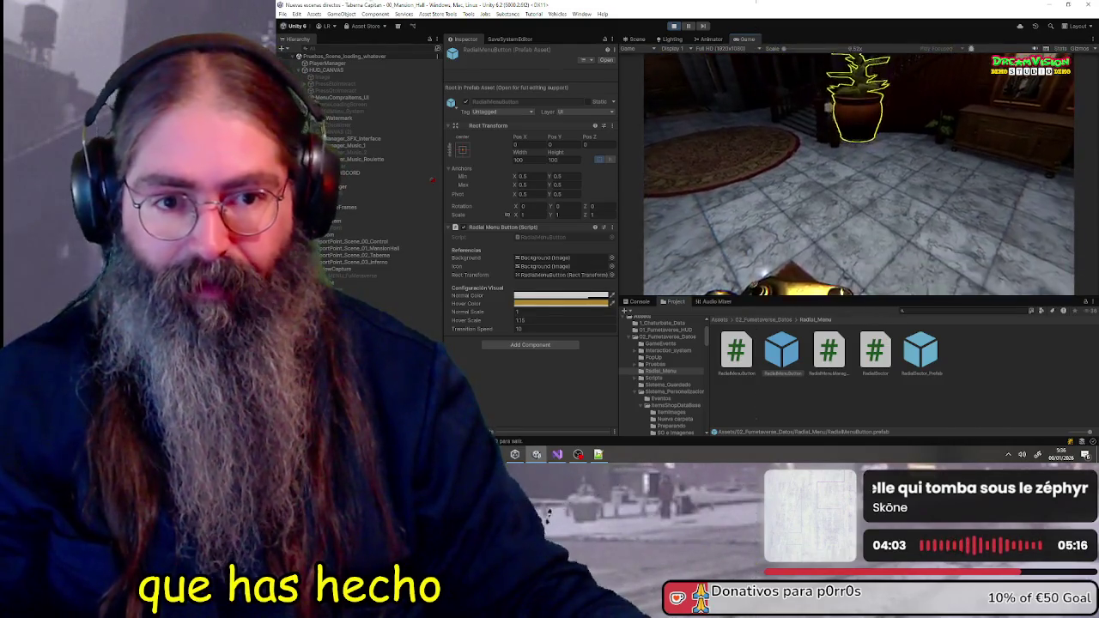
pyautogui.scroll(-4, 859, 172)
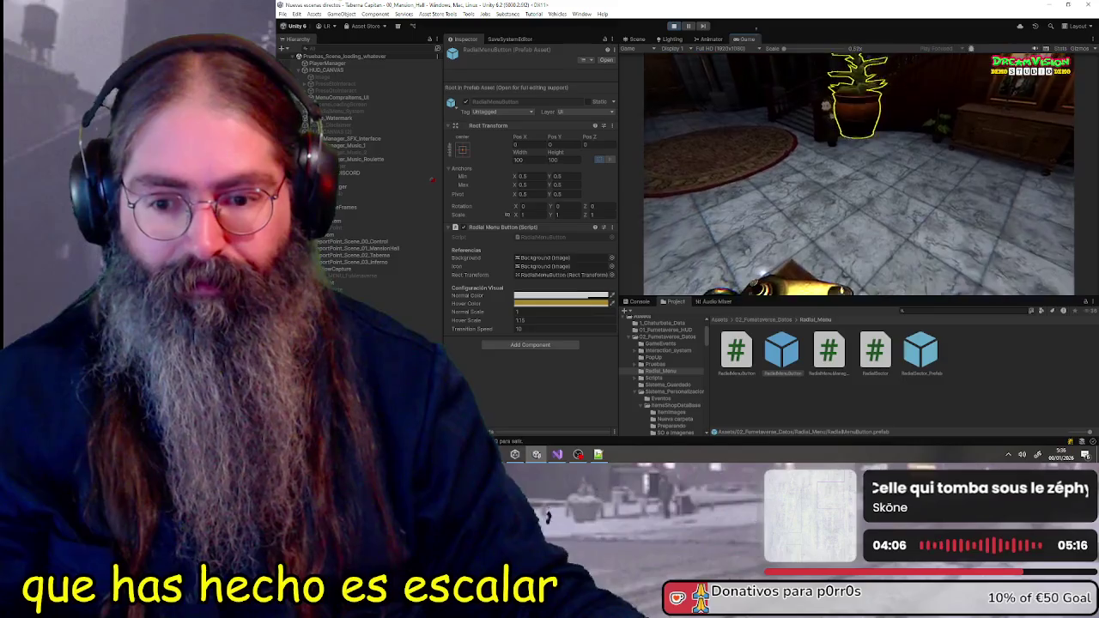
pyautogui.scroll(3, 859, 172)
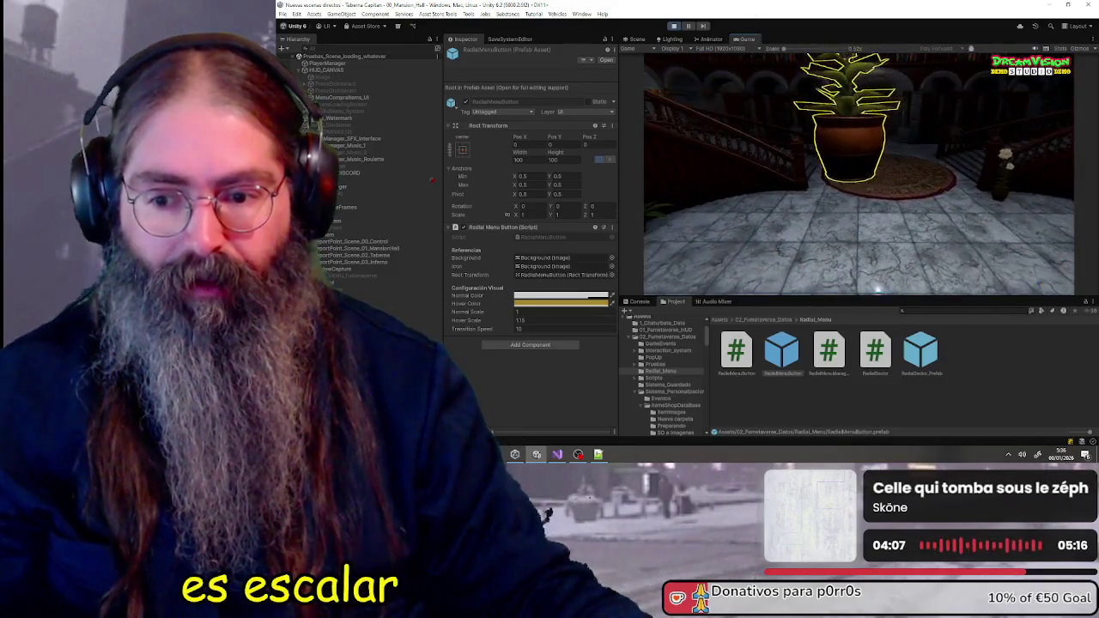
pyautogui.press('e')
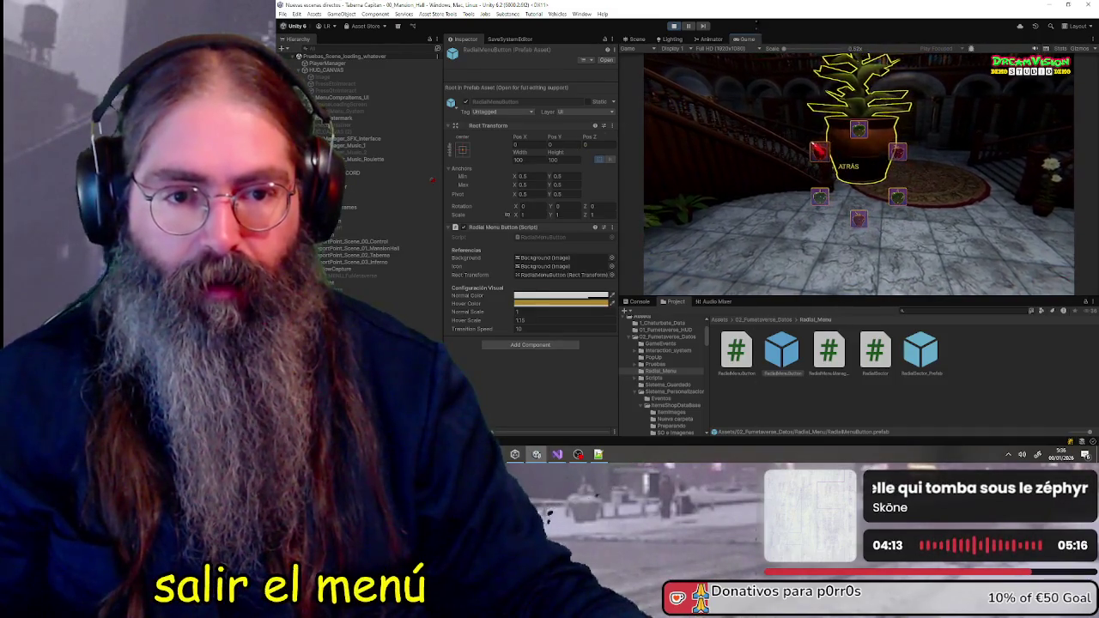
# Rotate the pot sideways with ROTAR LATERAL, then dismiss its reopened radial menu
pyautogui.click(899, 153)
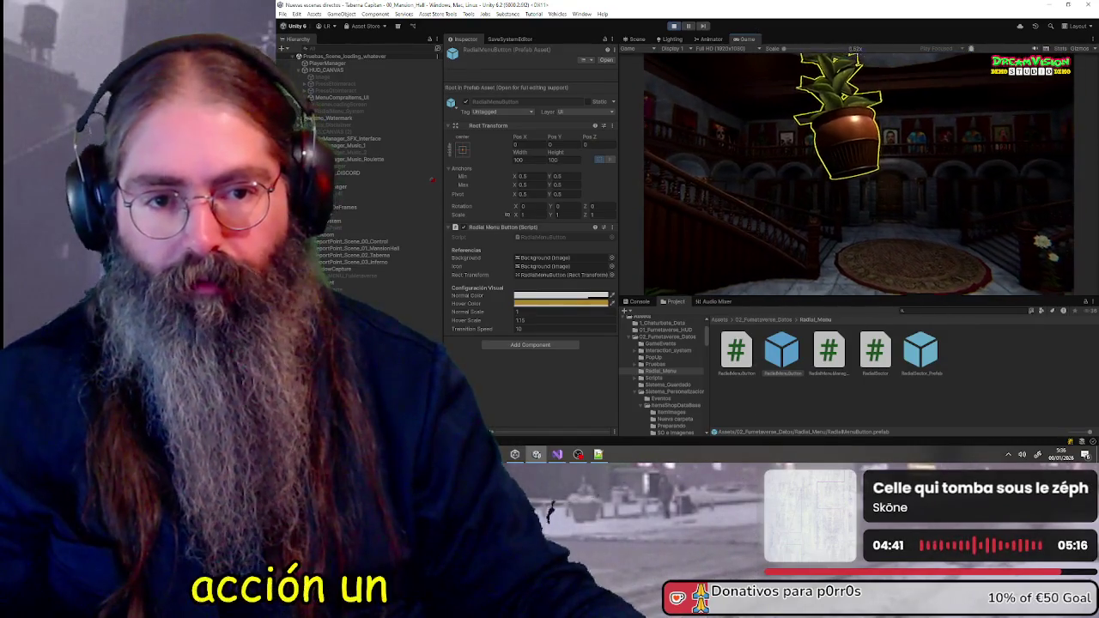
pyautogui.press('e')
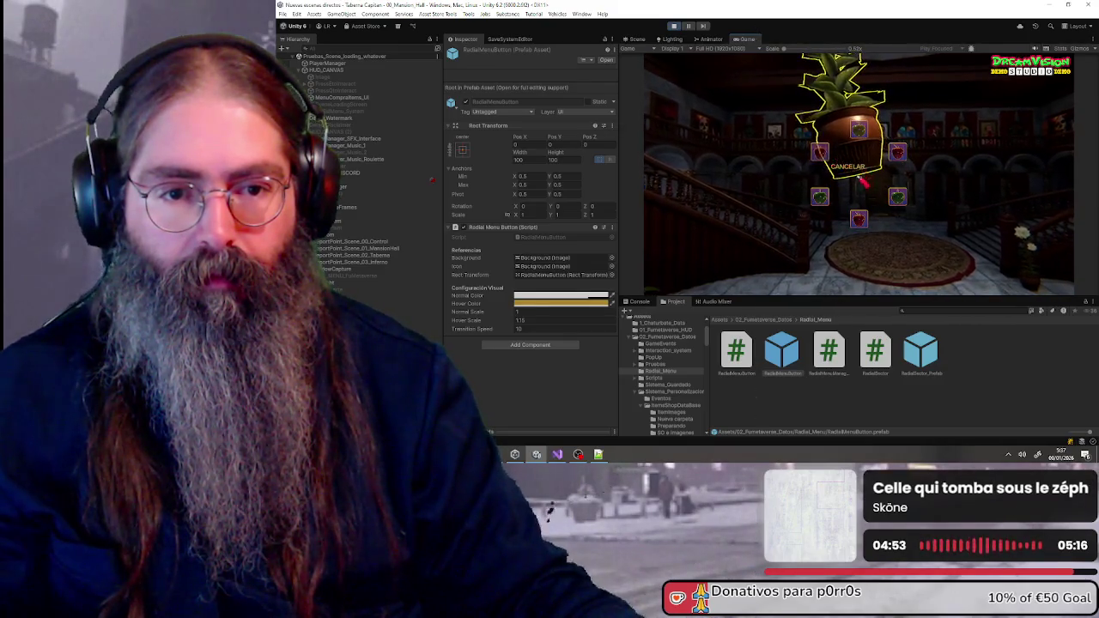
pyautogui.click(823, 158)
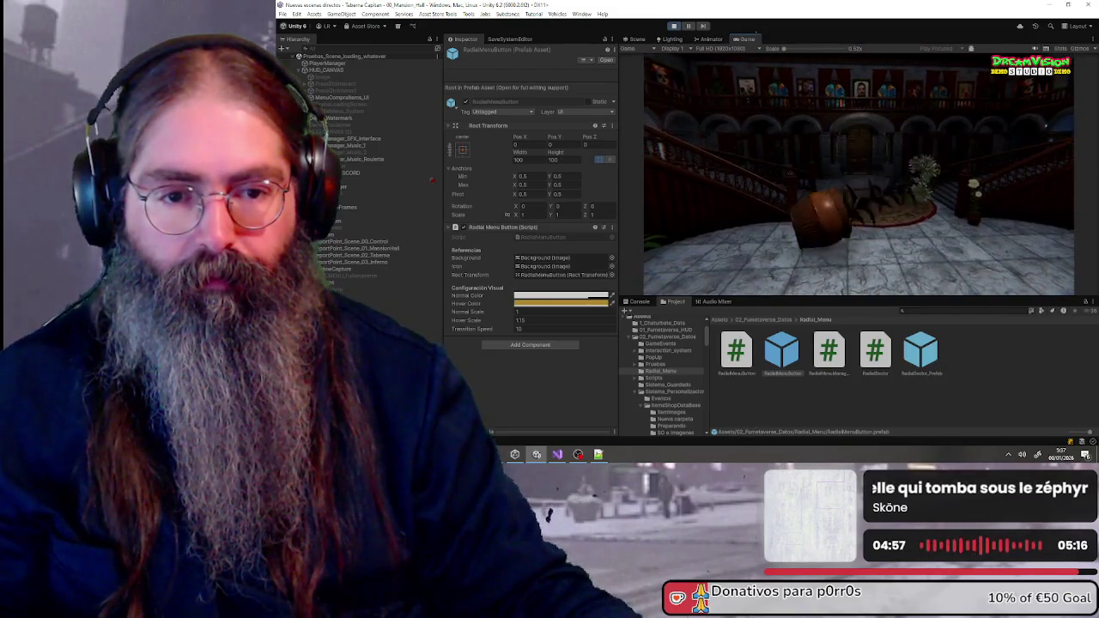
# Rotate the barrel sideways and walk toward the portrait wall
pyautogui.press('w')
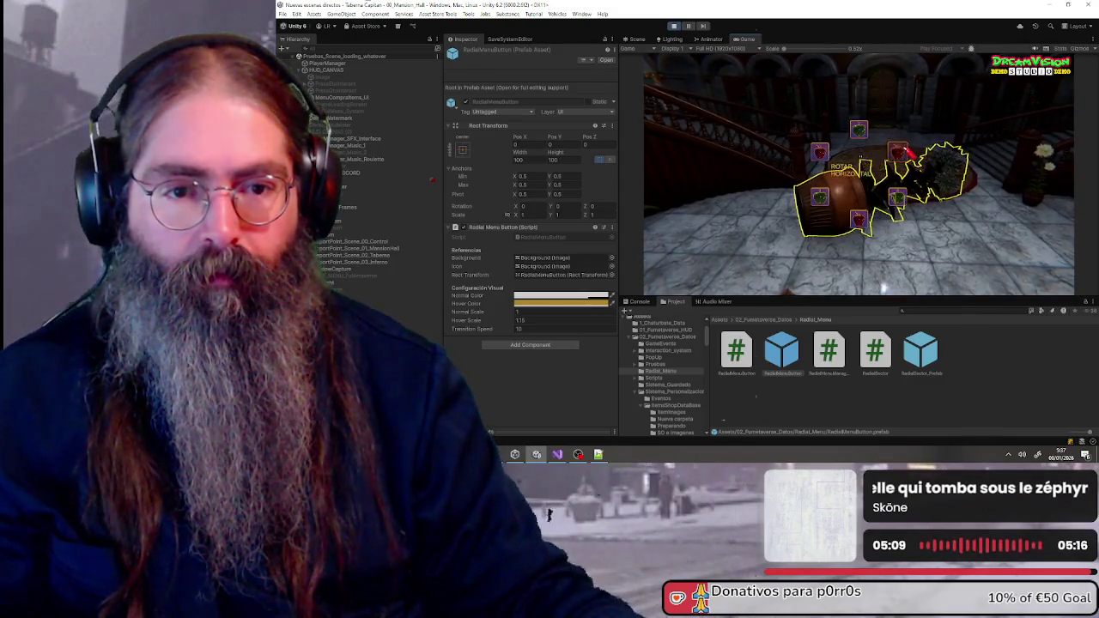
pyautogui.click(907, 201)
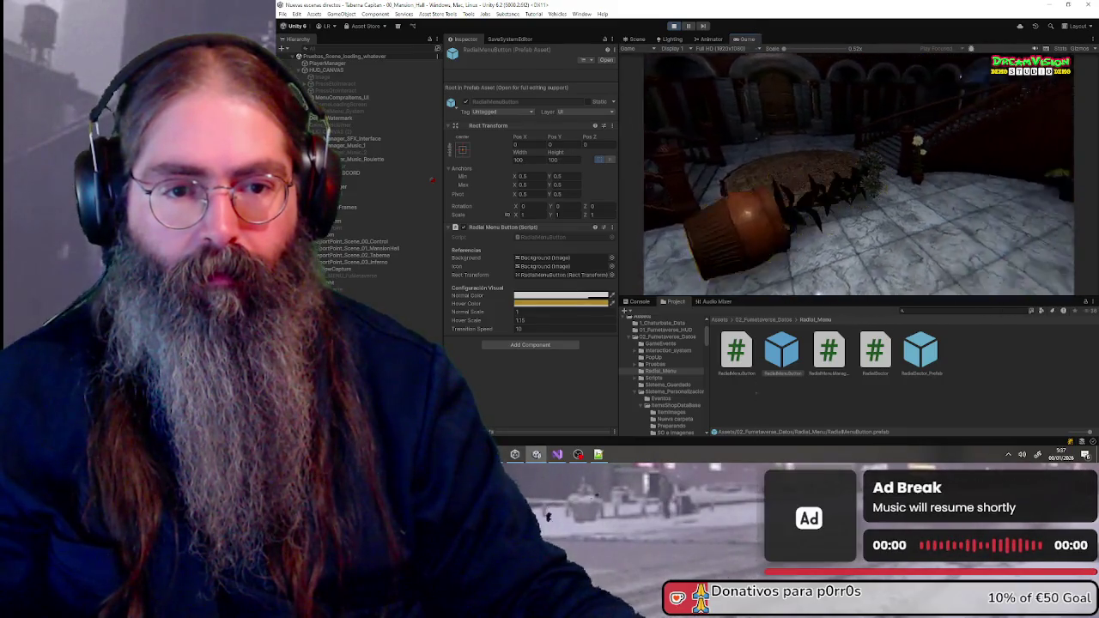
pyautogui.press('w')
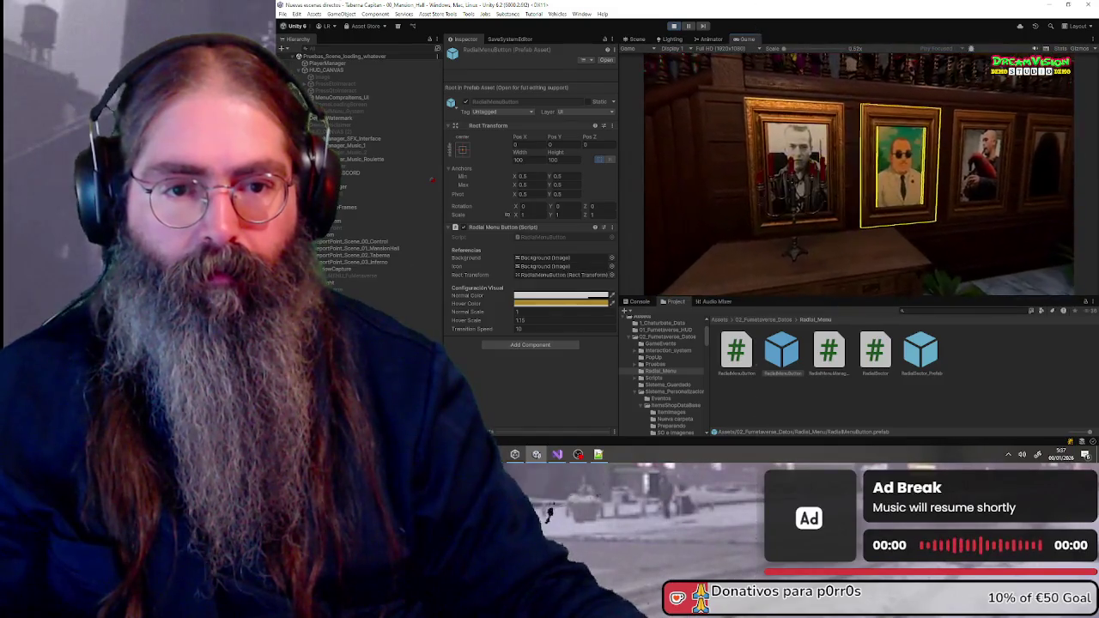
# Swap the images in three framed portraits, including a golden figure, via Selecciona una imagen
pyautogui.press('e')
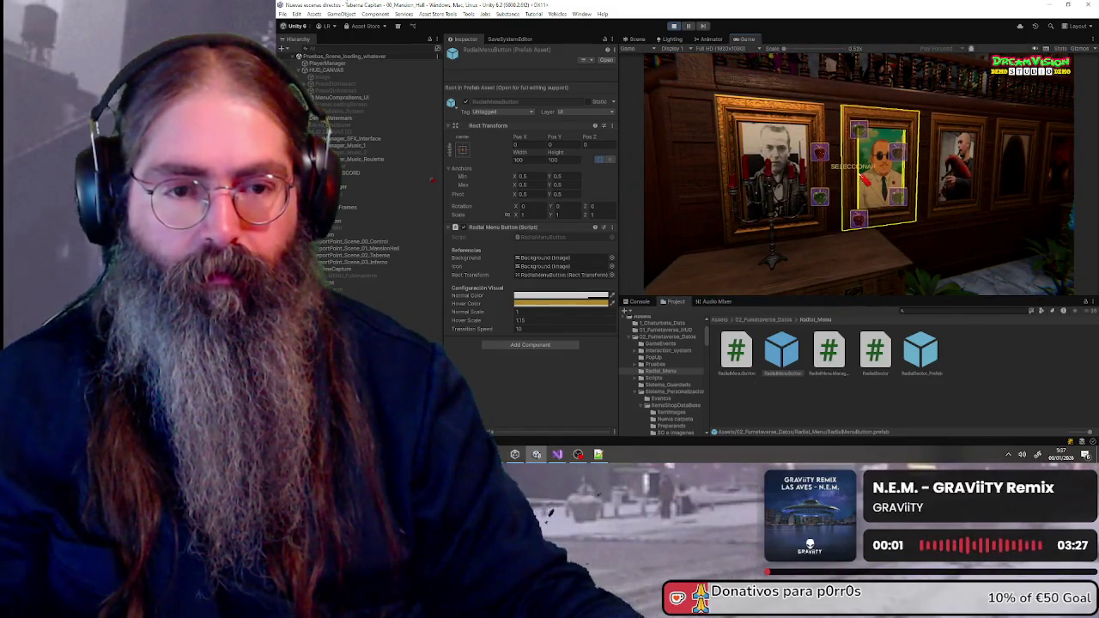
pyautogui.click(899, 204)
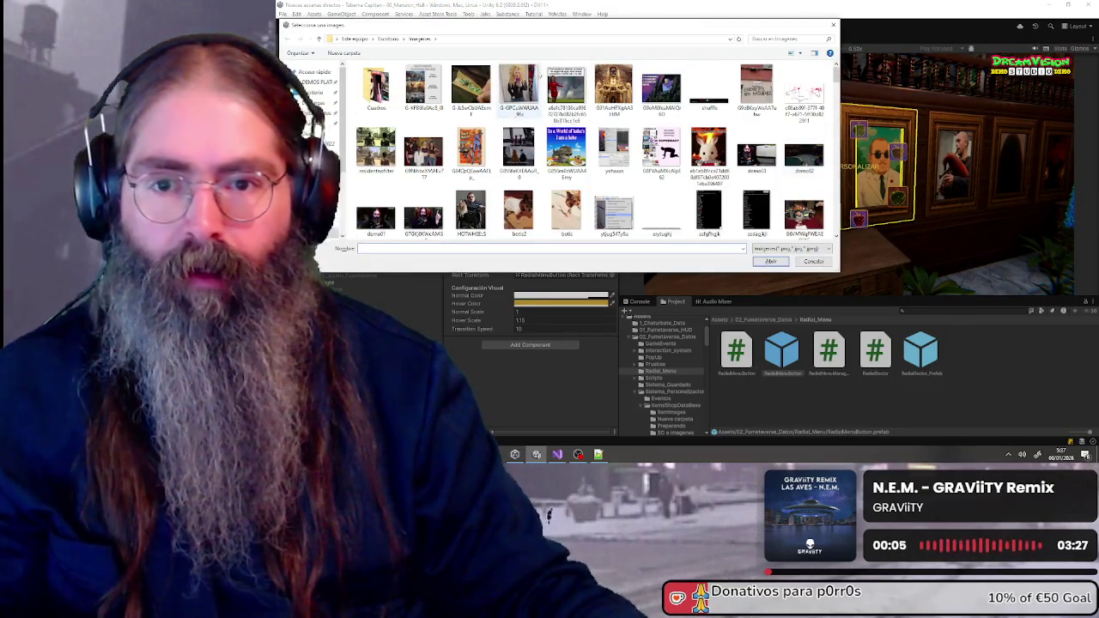
pyautogui.doubleClick(569, 85)
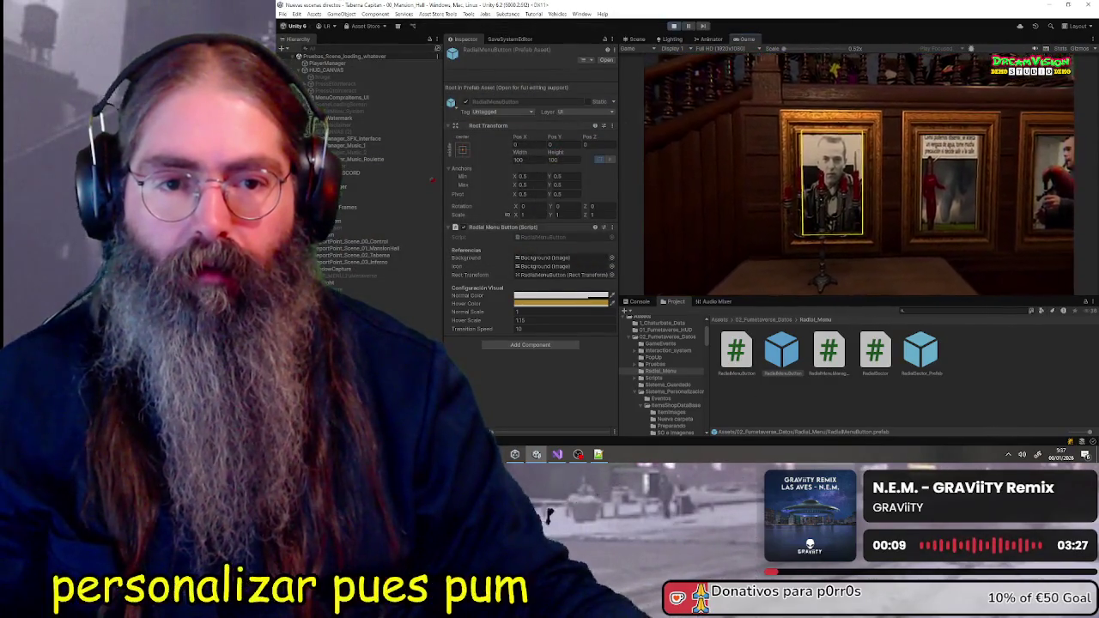
pyautogui.click(849, 180)
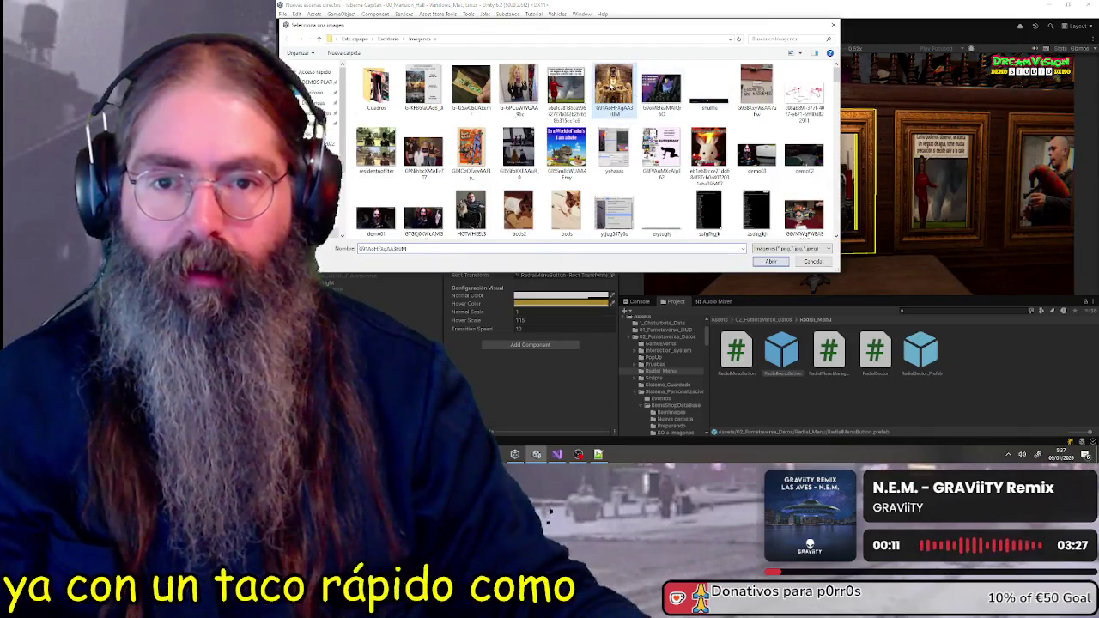
pyautogui.doubleClick(598, 82)
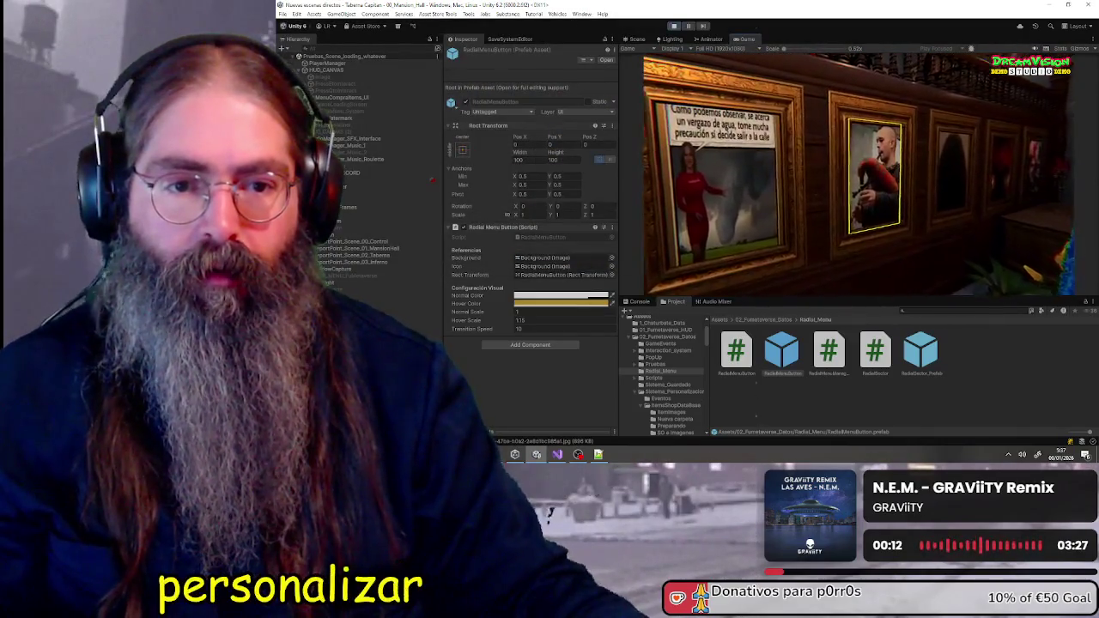
pyautogui.click(858, 175)
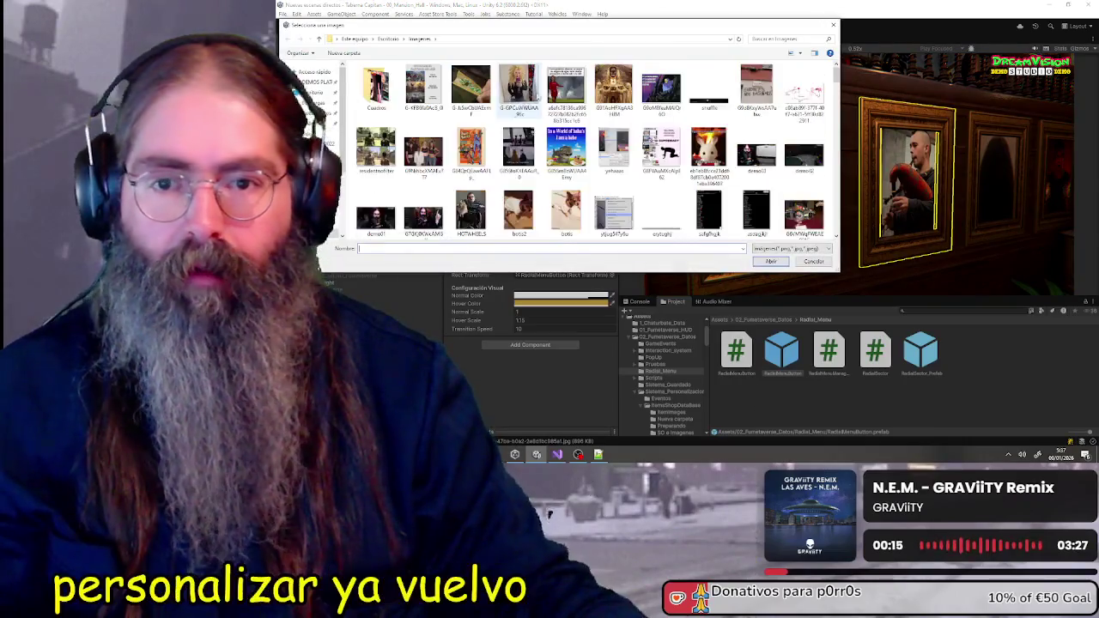
pyautogui.doubleClick(525, 94)
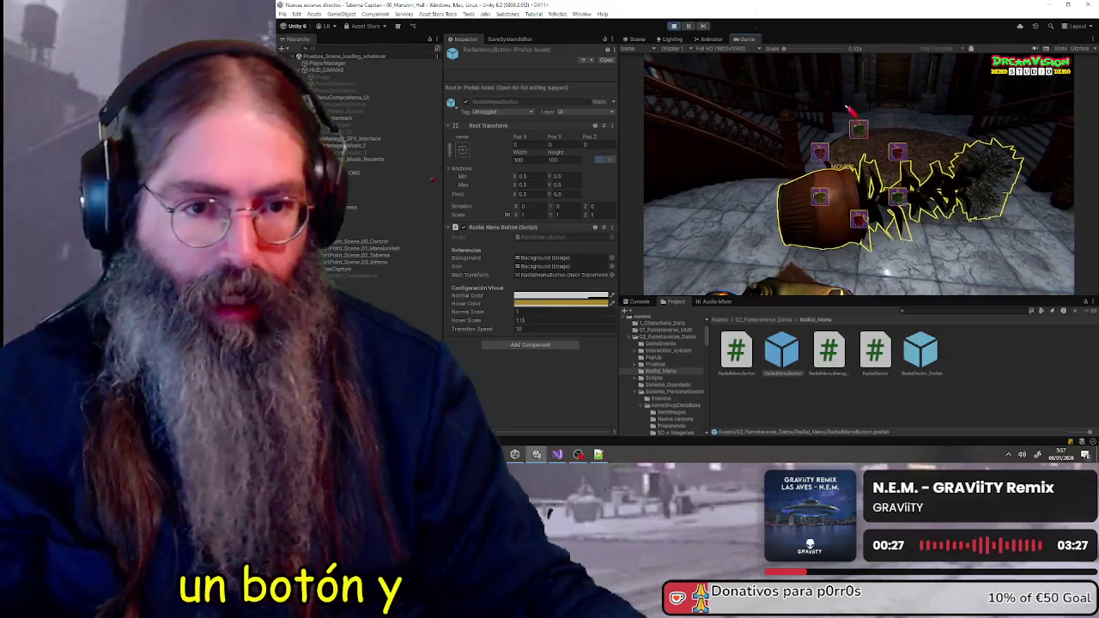
# Close the barrel's radial menu and put the plant pot into ESCALAR scaling mode
pyautogui.click(869, 134)
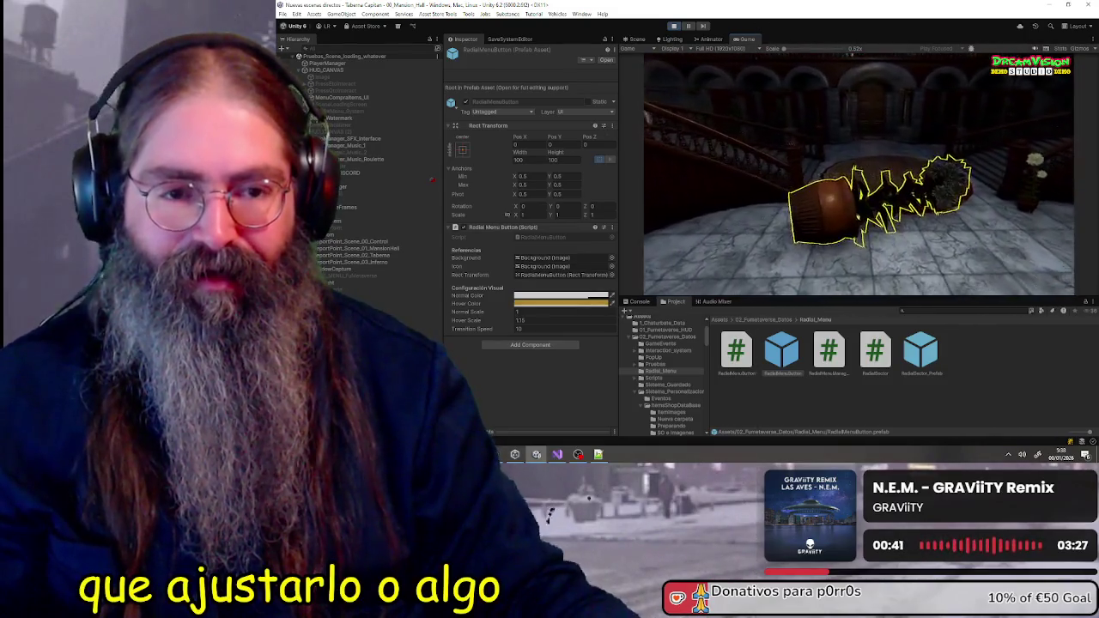
pyautogui.rightClick(863, 179)
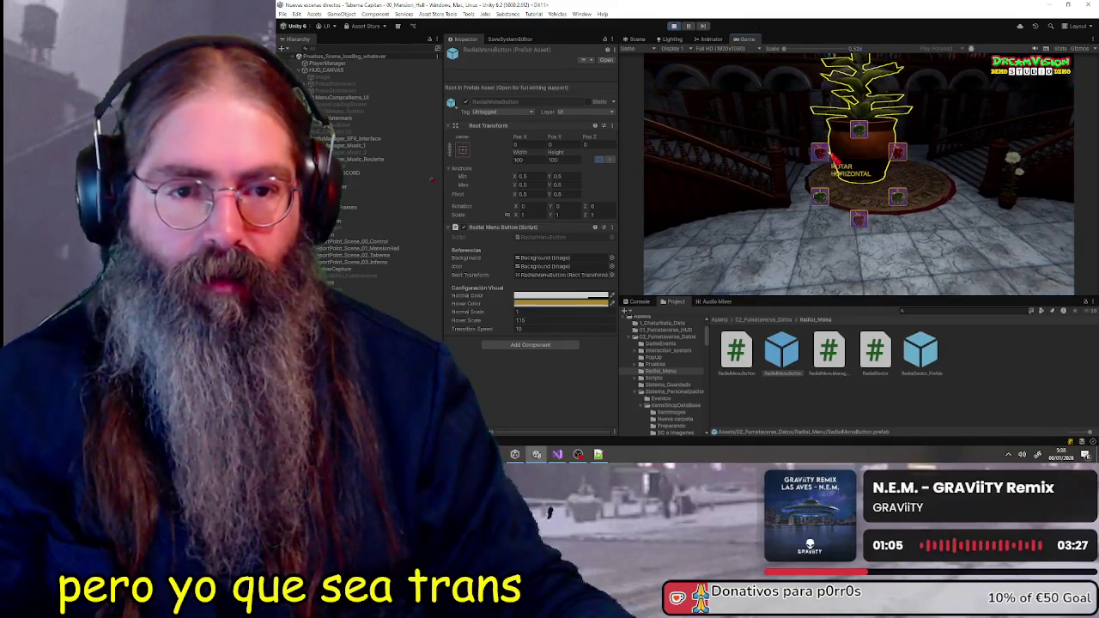
pyautogui.click(865, 222)
# Scroll down to shrink the plant pot, then walk toward it
pyautogui.scroll(-3, 859, 172)
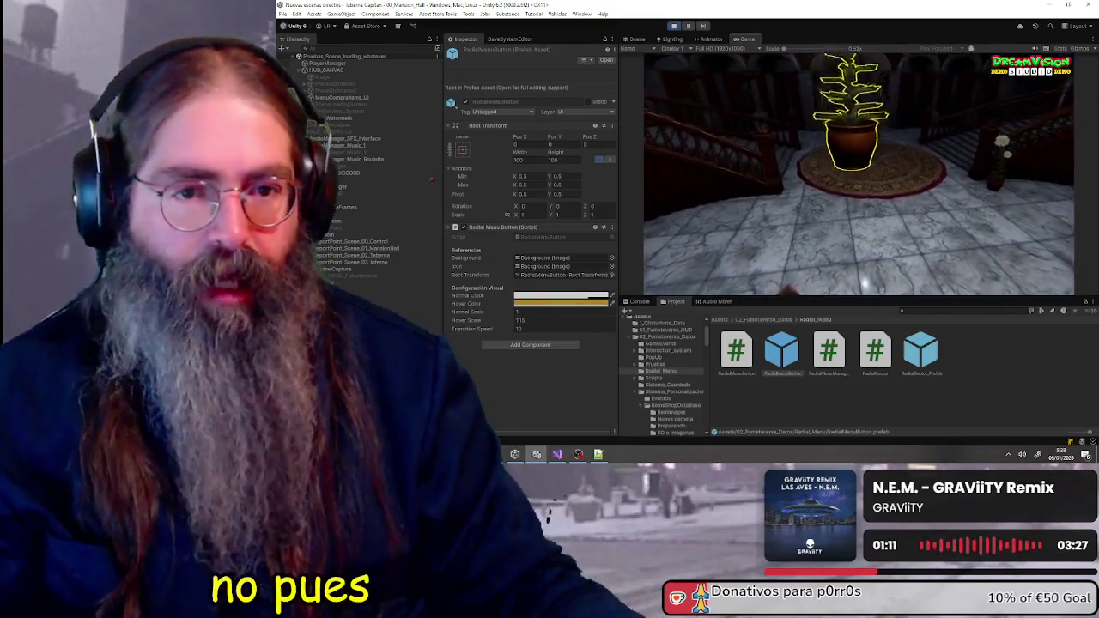
pyautogui.scroll(-2, 863, 273)
pyautogui.scroll(-2, 859, 172)
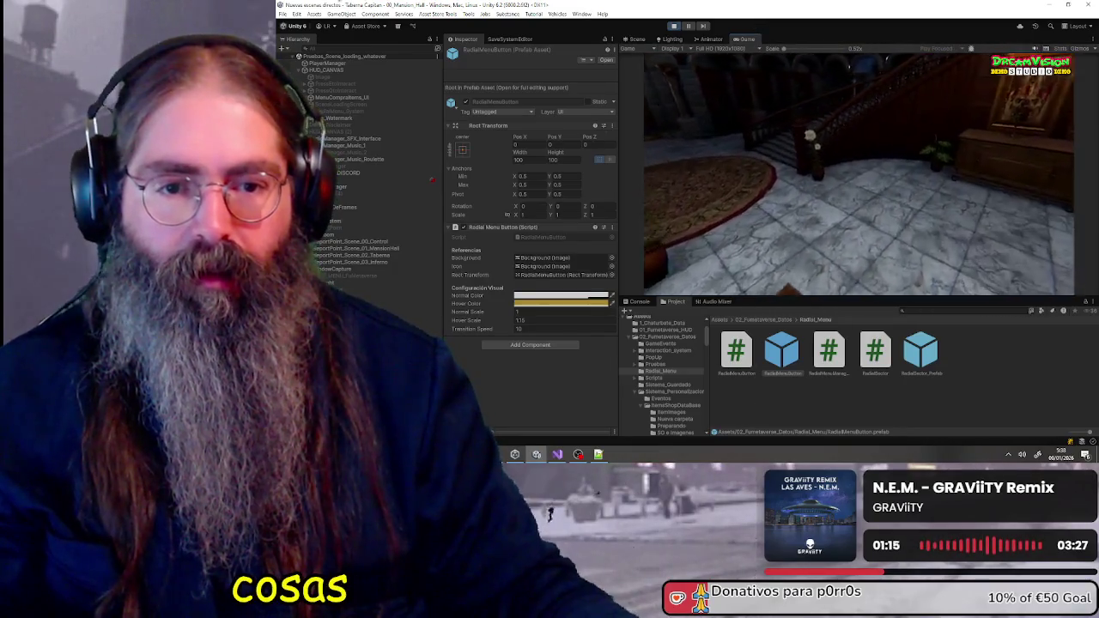
pyautogui.press('w')
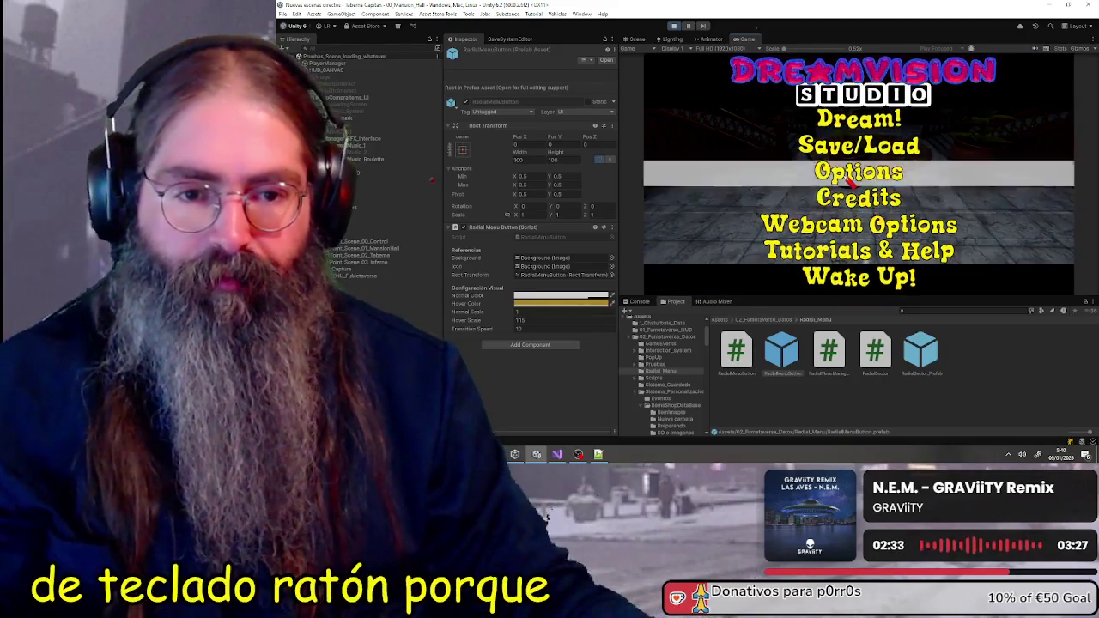
# View the Controls list in Options, back out to the main menu, and choose Dream!
pyautogui.click(859, 171)
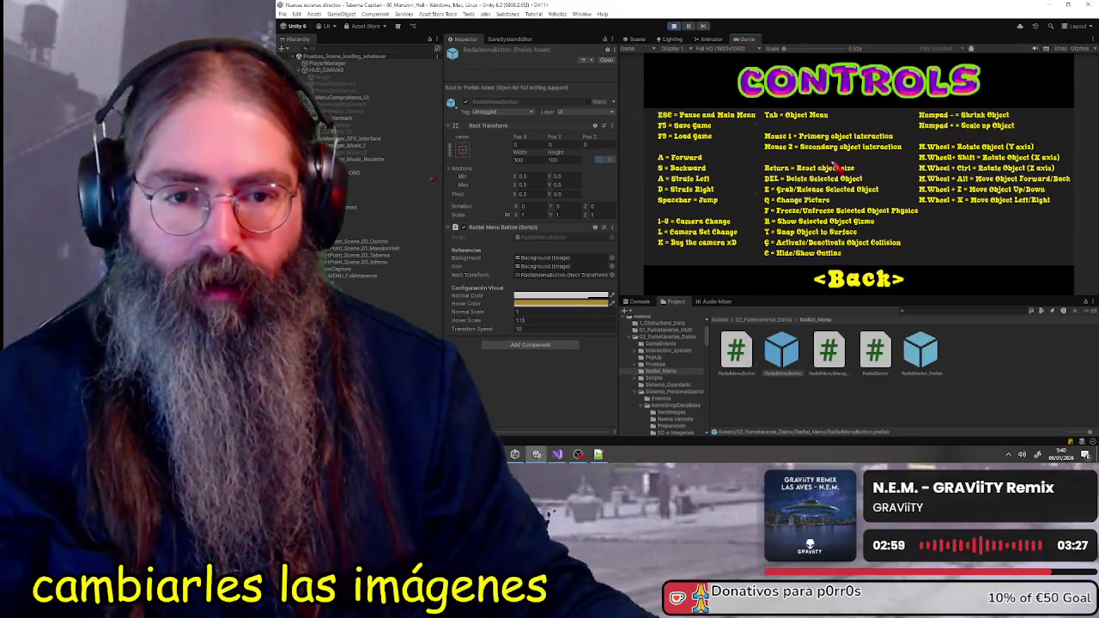
pyautogui.click(853, 283)
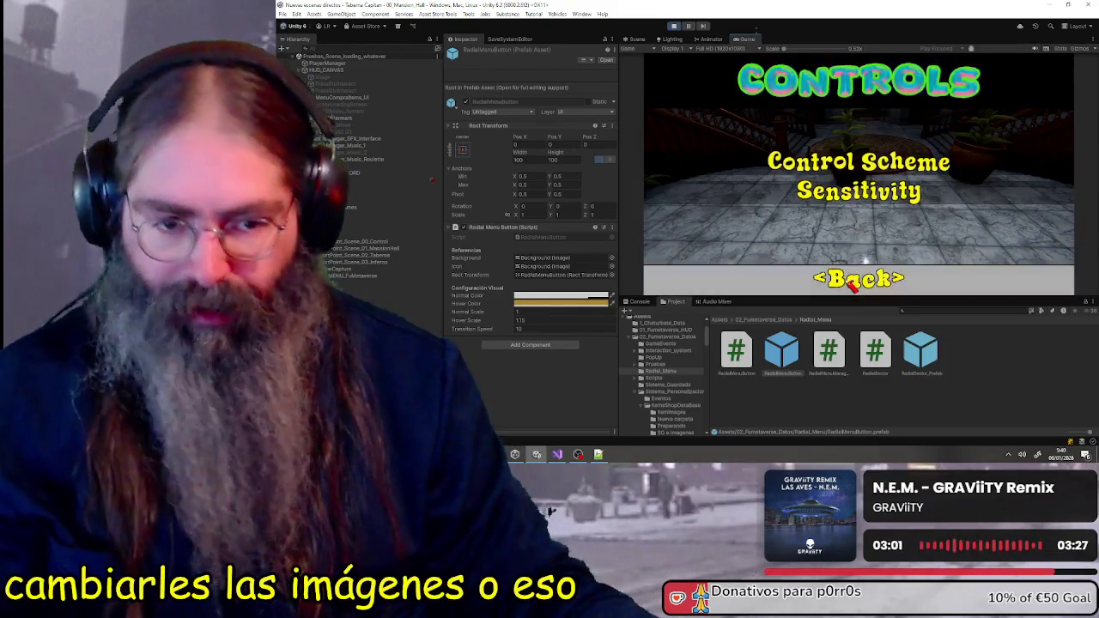
pyautogui.click(852, 283)
pyautogui.click(857, 279)
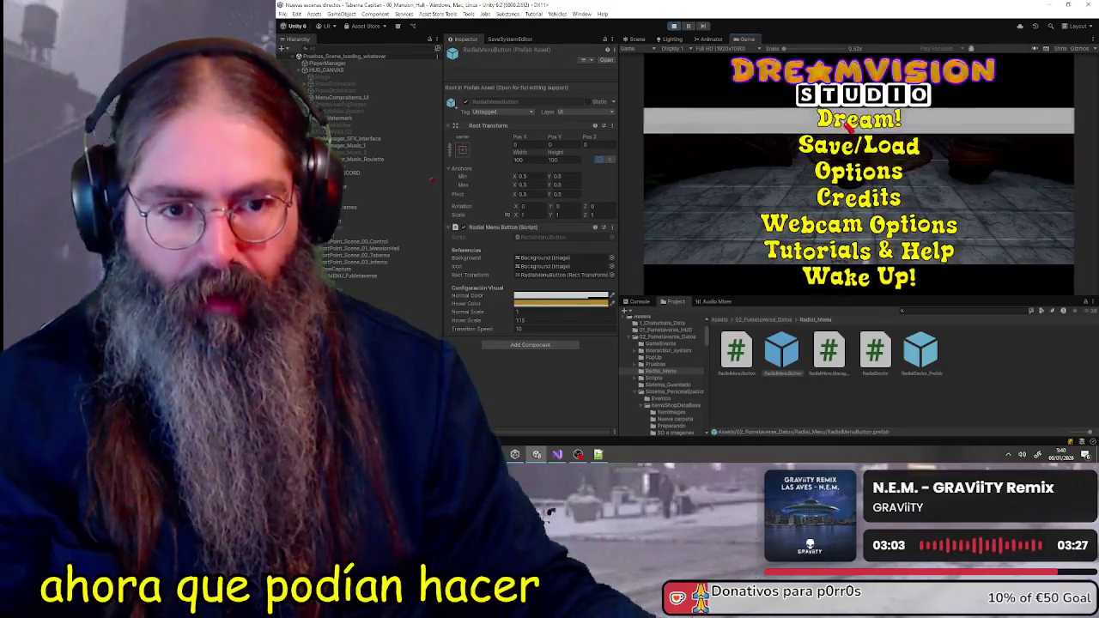
pyautogui.click(848, 126)
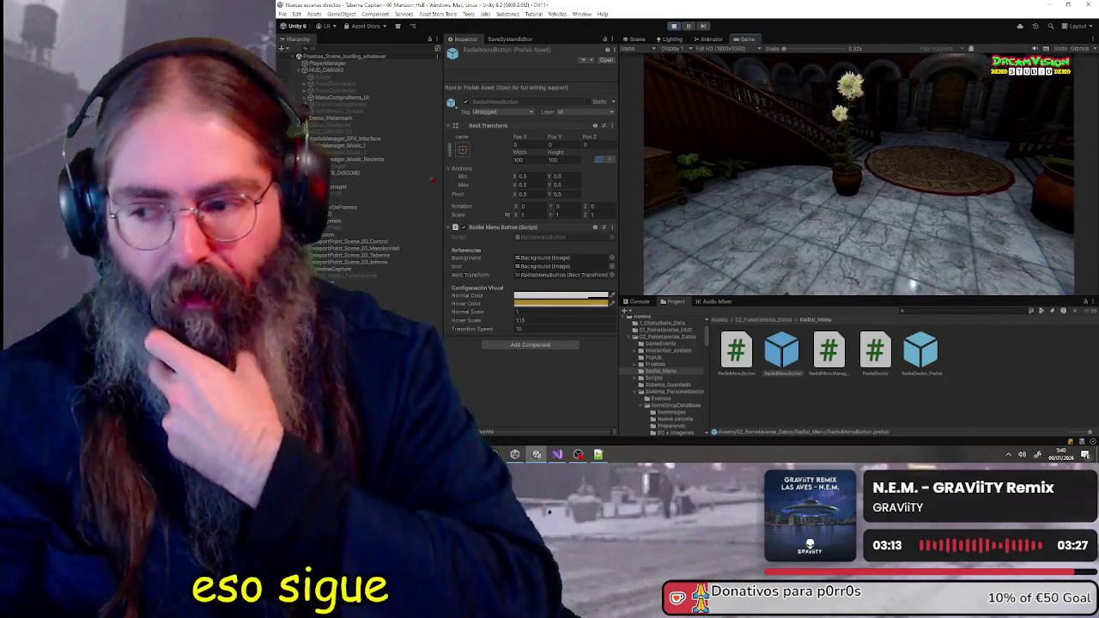
# Open the plant's radial action menu with E
pyautogui.press('e')
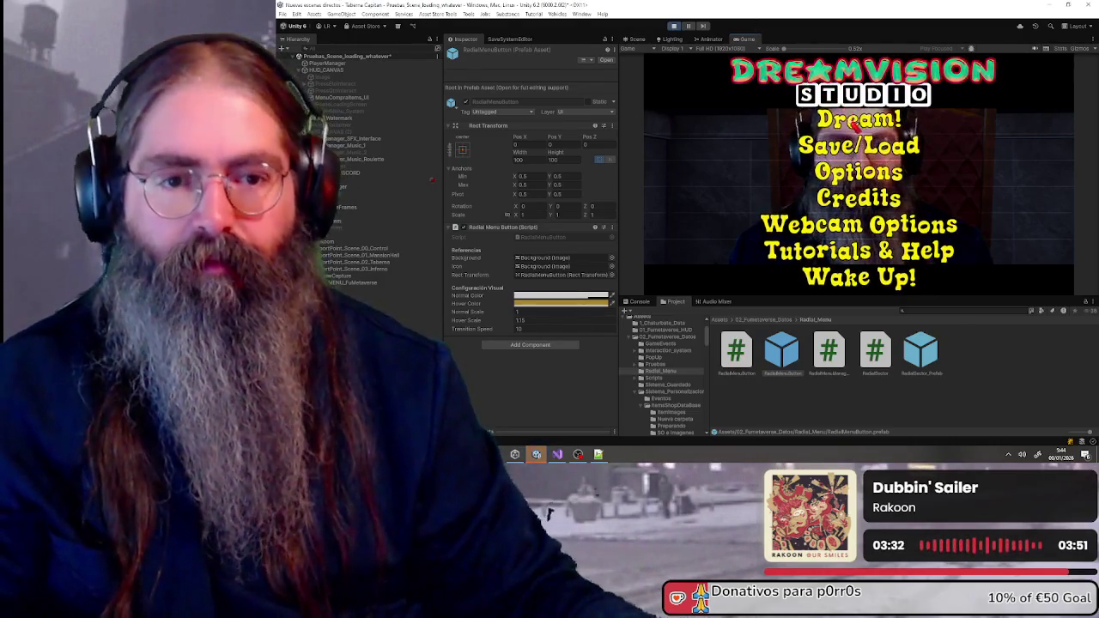
# Start the dream from the Dream! menu button, then exit Play mode
pyautogui.click(854, 121)
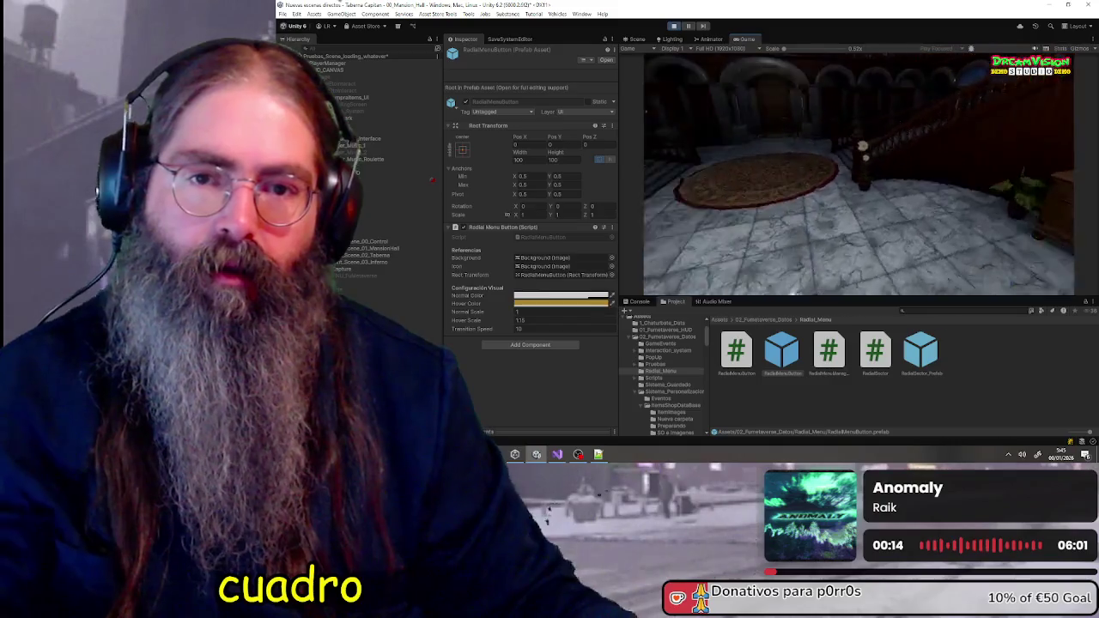
pyautogui.click(677, 29)
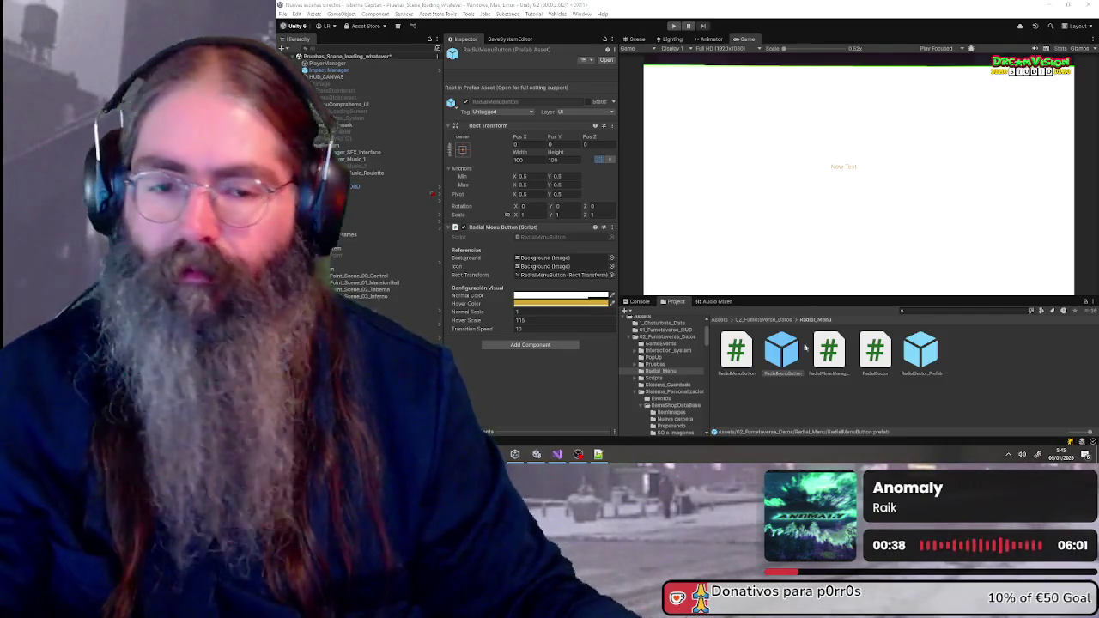
# Deselect RadialMenuButton so the Inspector shows nothing
pyautogui.click(791, 408)
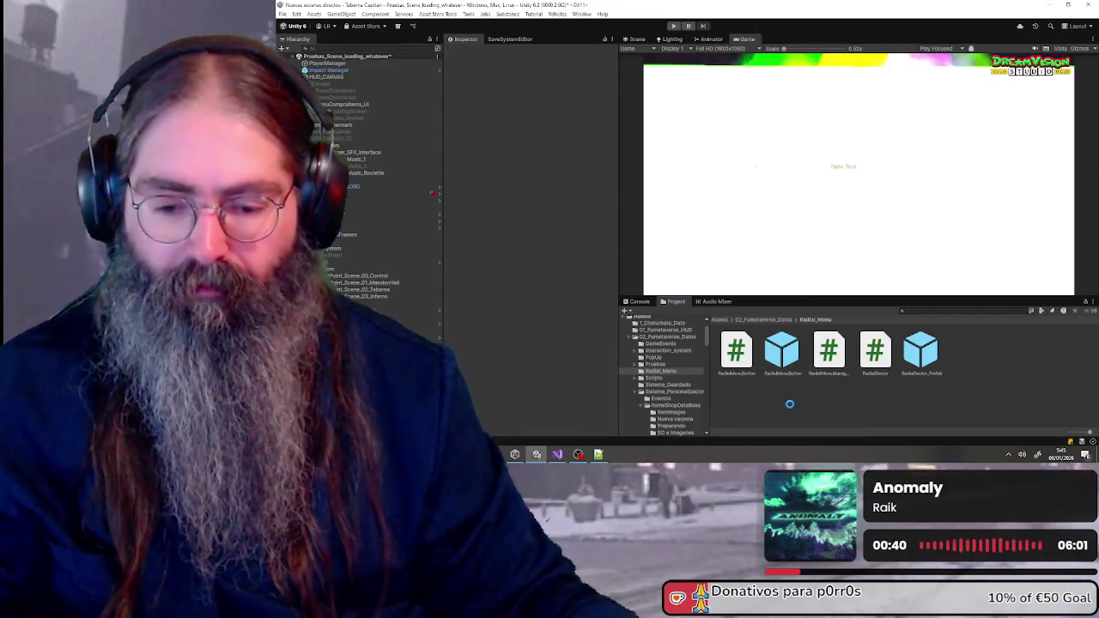